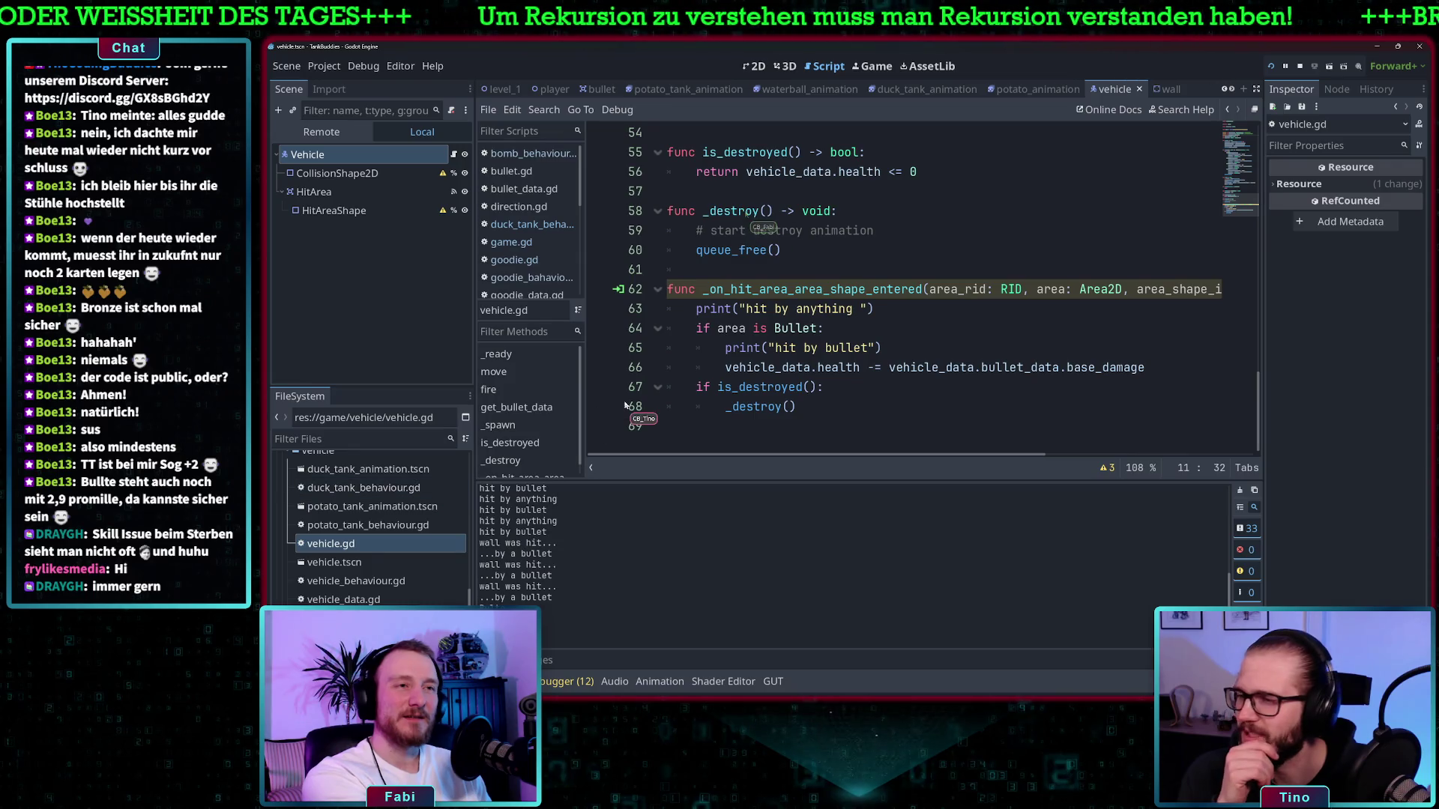
Review vehicle.gd's hit handler: the Bullet check, is_destroyed check and health subtraction
{"action": "scroll", "coordinate": [837, 324], "scroll_direction": "up", "scroll_amount": 1}
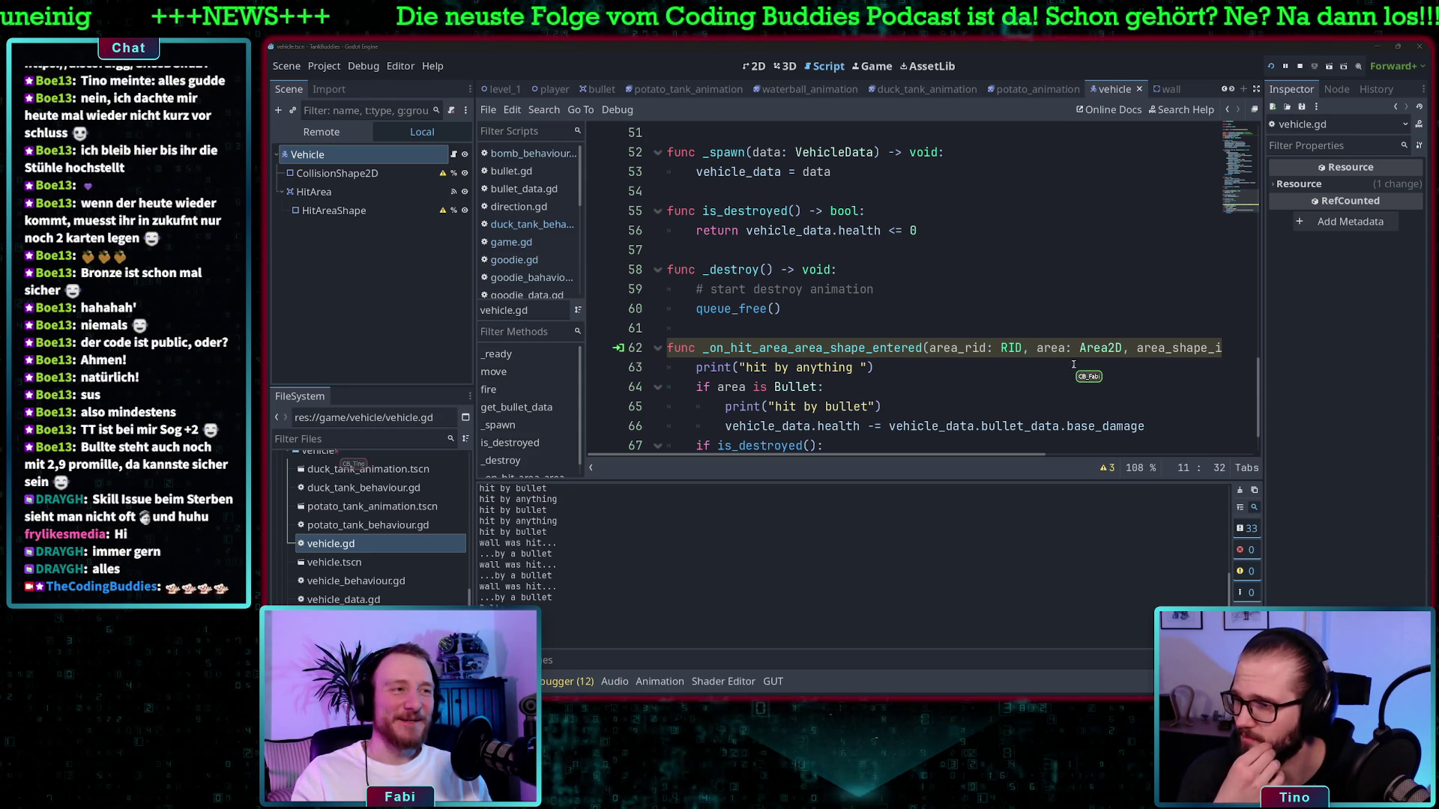
{"action": "left_click", "coordinate": [908, 368]}
{"action": "scroll", "coordinate": [916, 318], "scroll_direction": "up", "scroll_amount": 3}
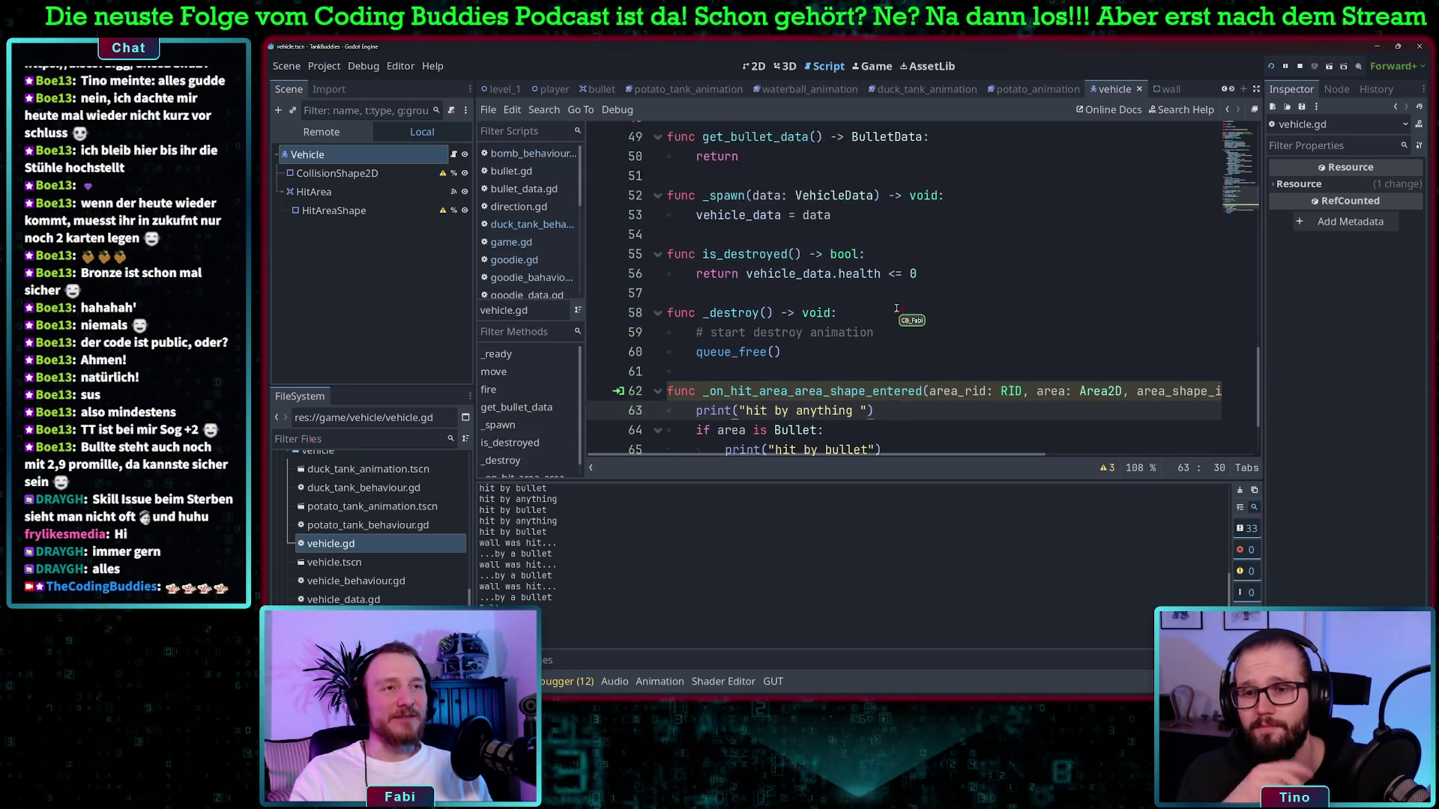
{"action": "scroll", "coordinate": [746, 386], "scroll_direction": "up", "scroll_amount": 5}
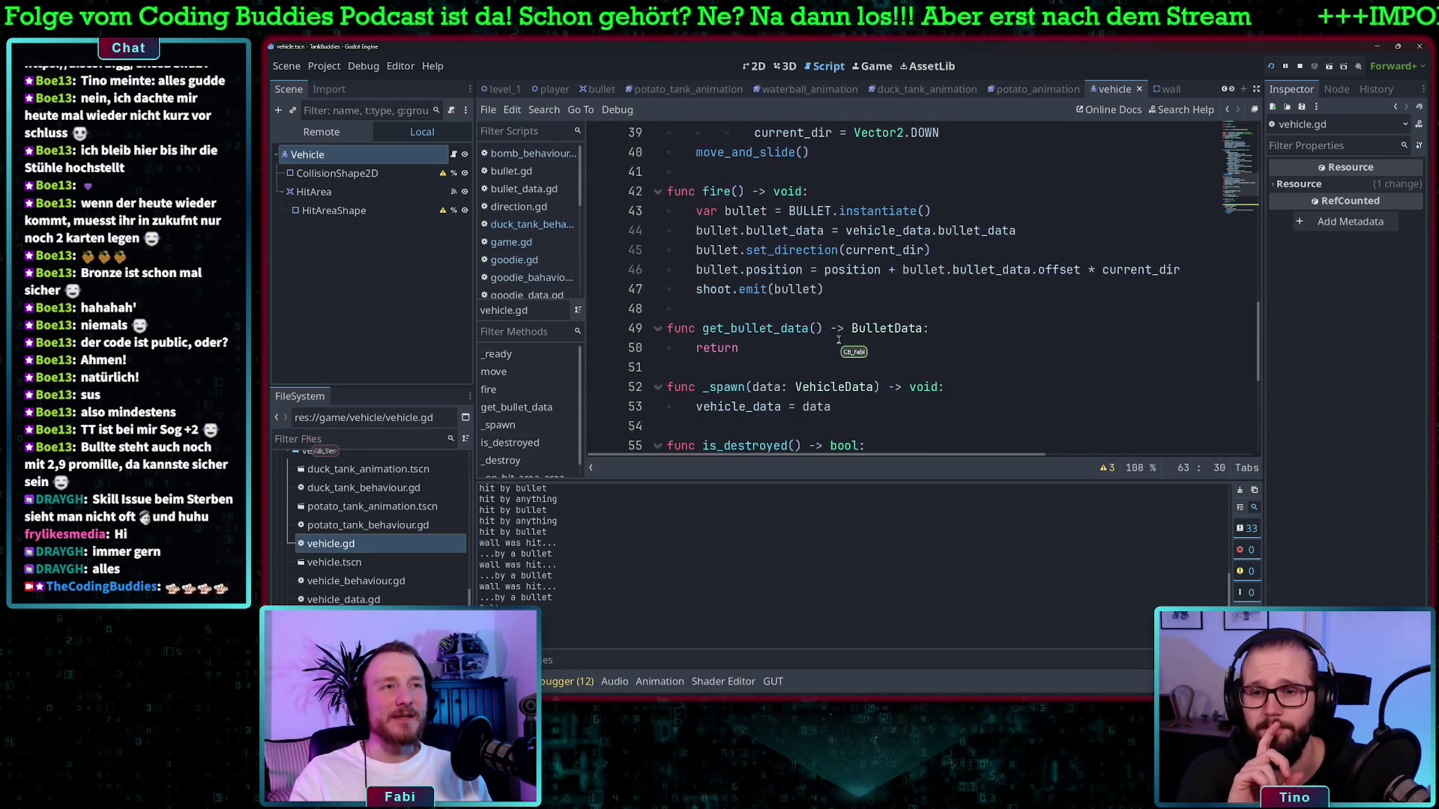
{"action": "scroll", "coordinate": [837, 341], "scroll_direction": "down", "scroll_amount": 6}
{"action": "scroll", "coordinate": [838, 341], "scroll_direction": "down", "scroll_amount": 3}
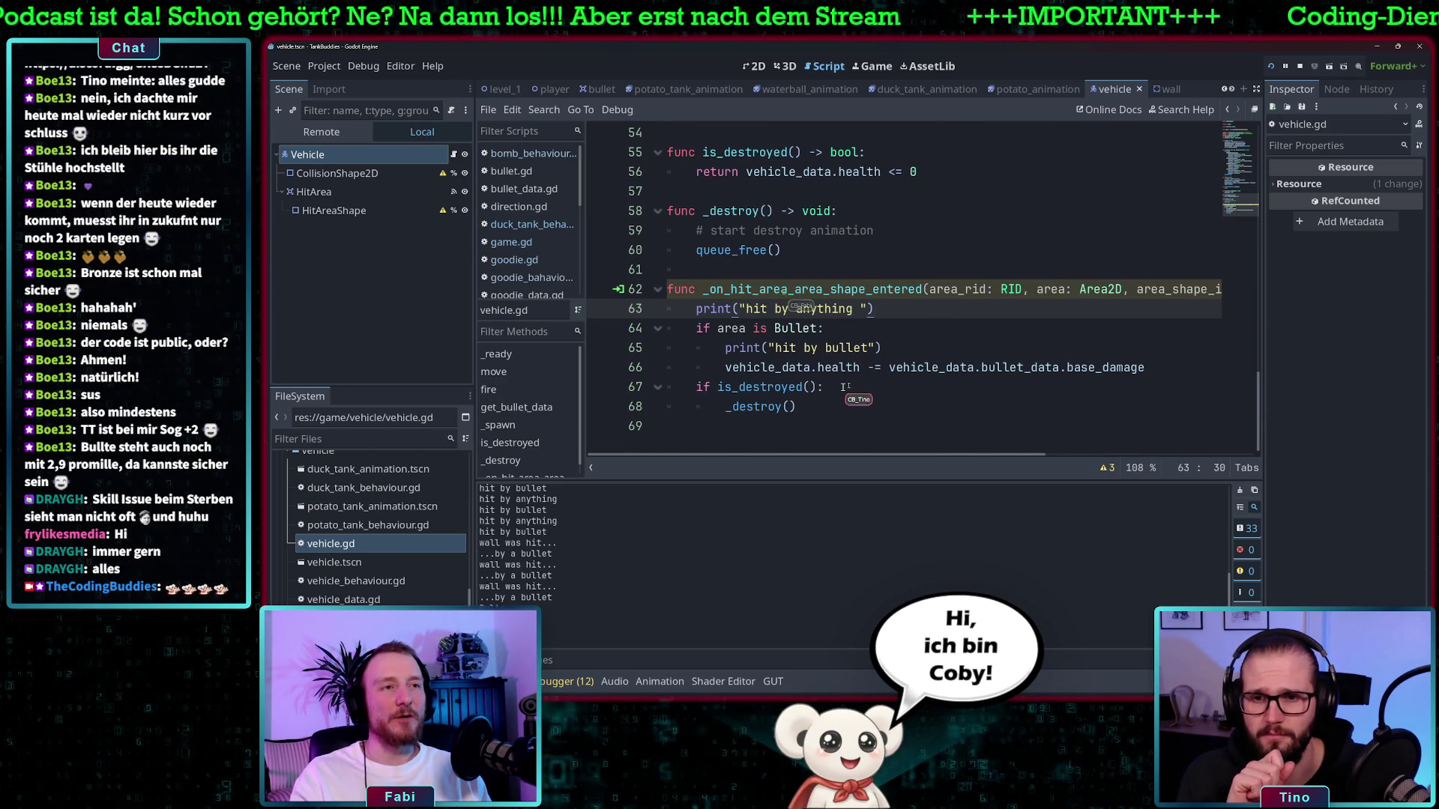
{"action": "left_click", "coordinate": [920, 289]}
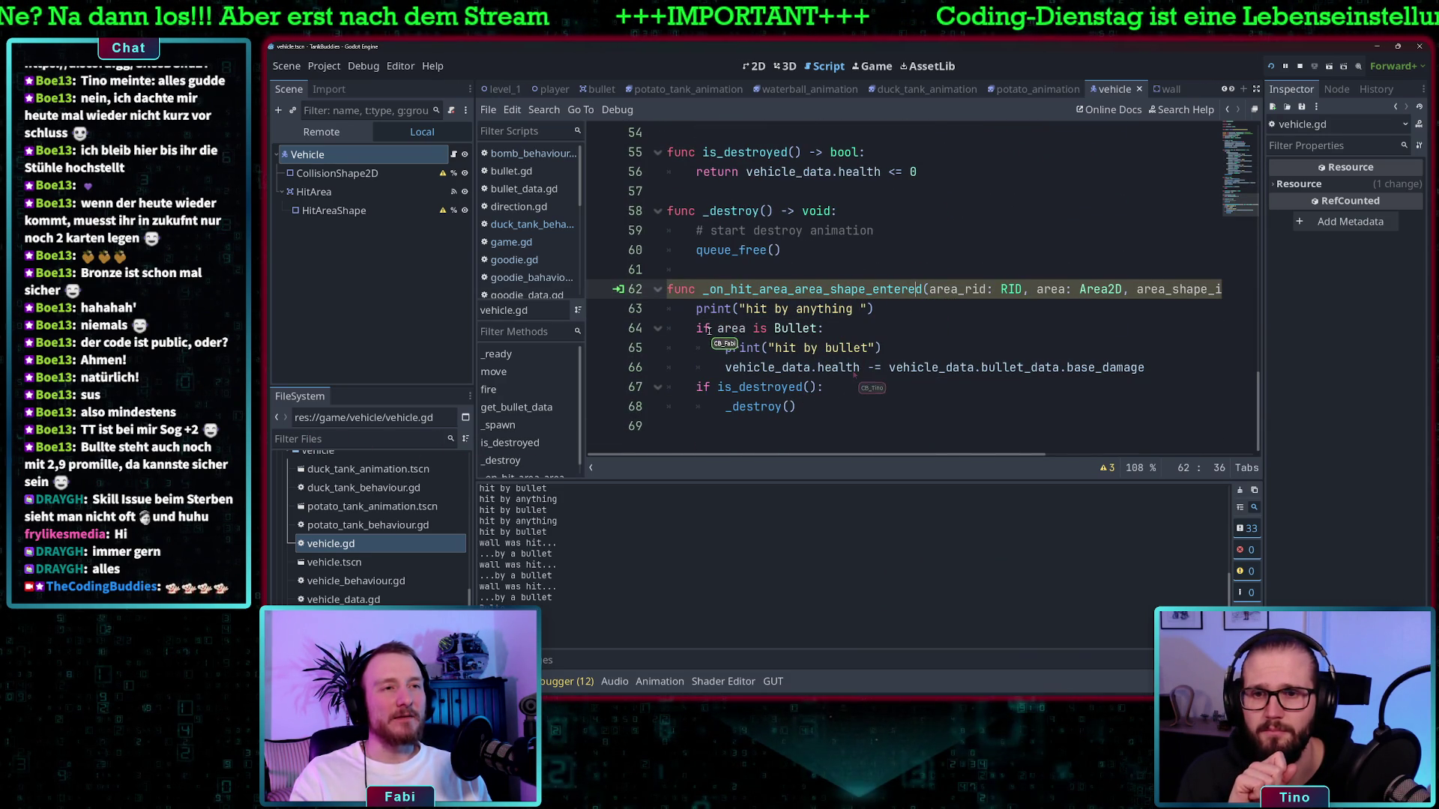
{"action": "left_click_drag", "start_coordinate": [698, 329], "coordinate": [824, 329]}
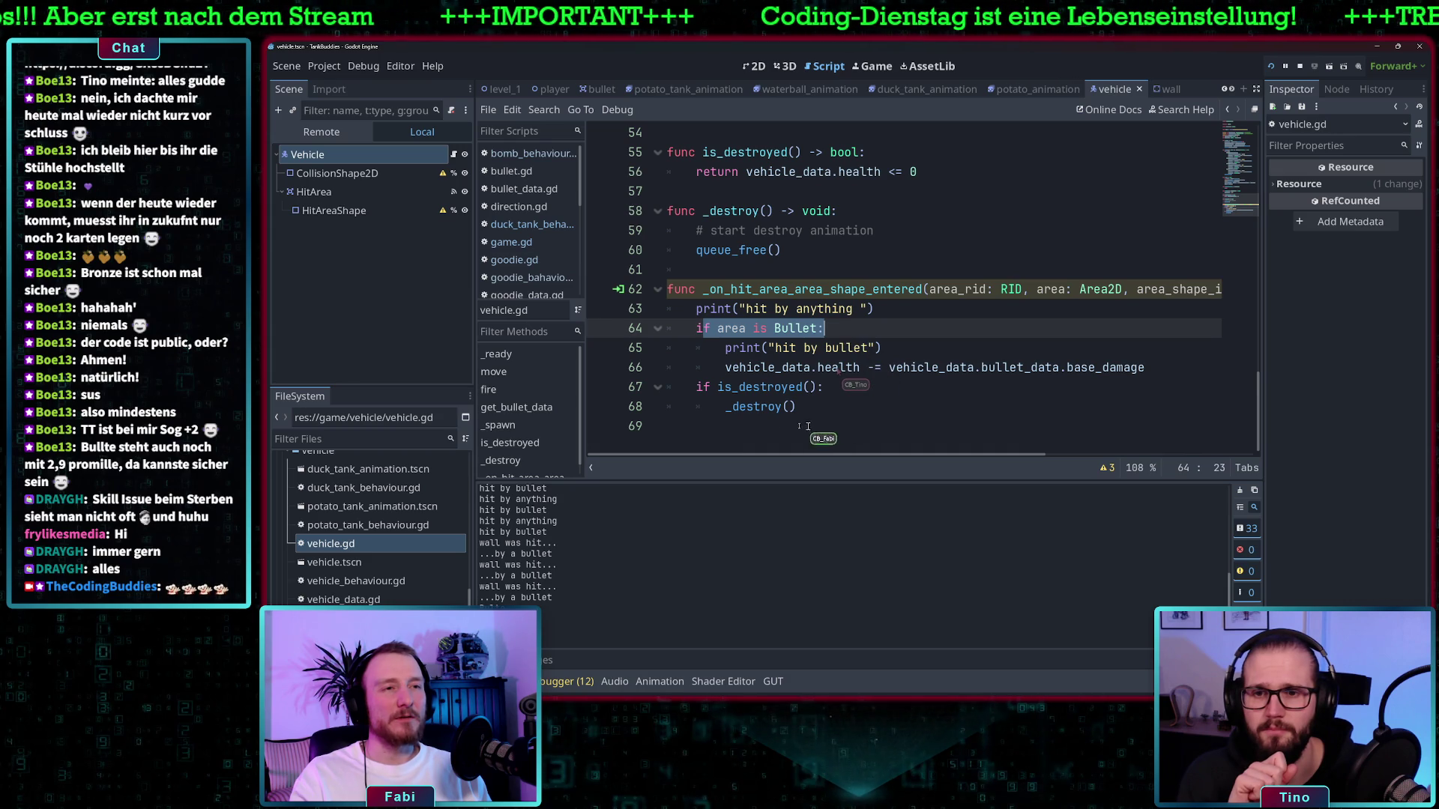
{"action": "left_click", "coordinate": [811, 389]}
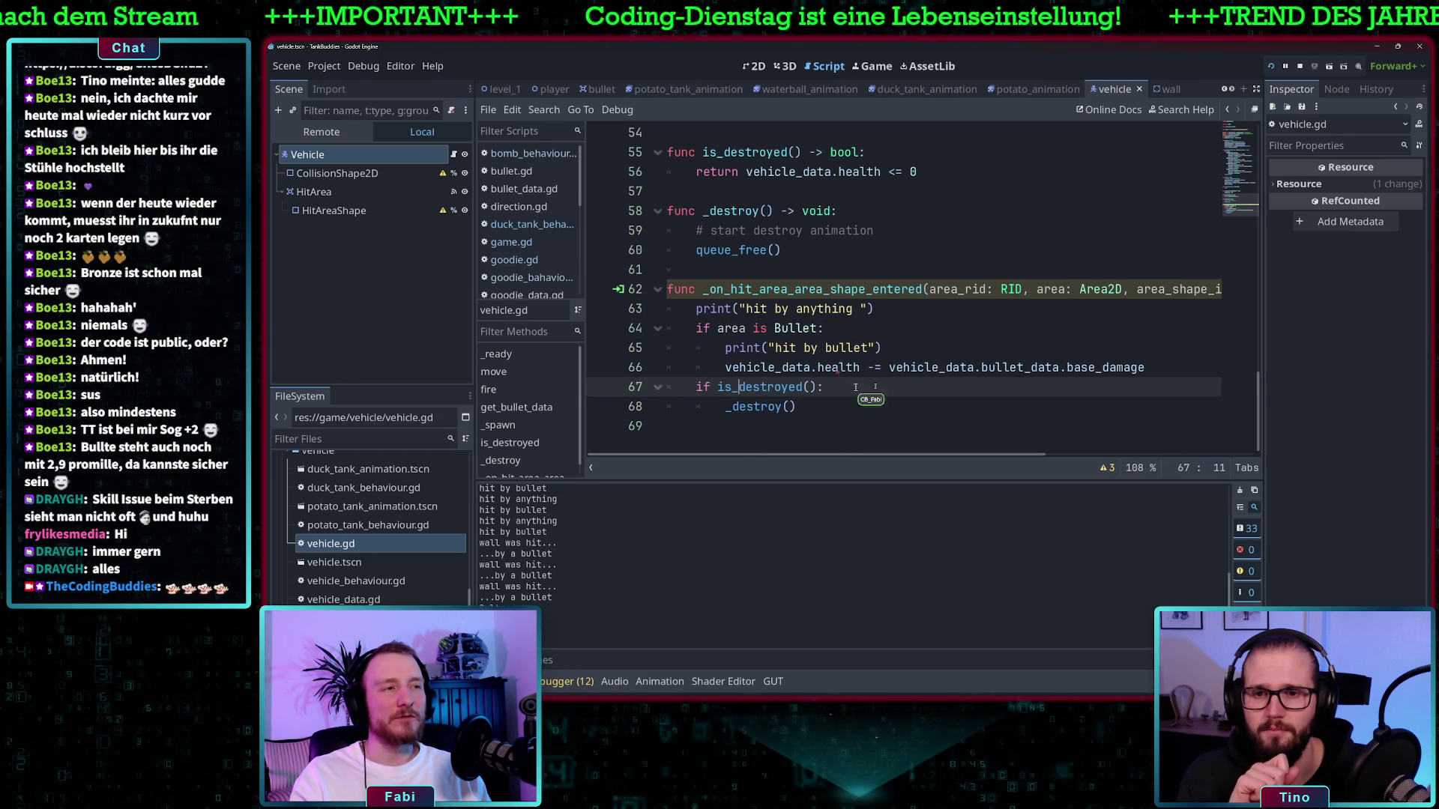
{"action": "left_click", "coordinate": [1169, 366]}
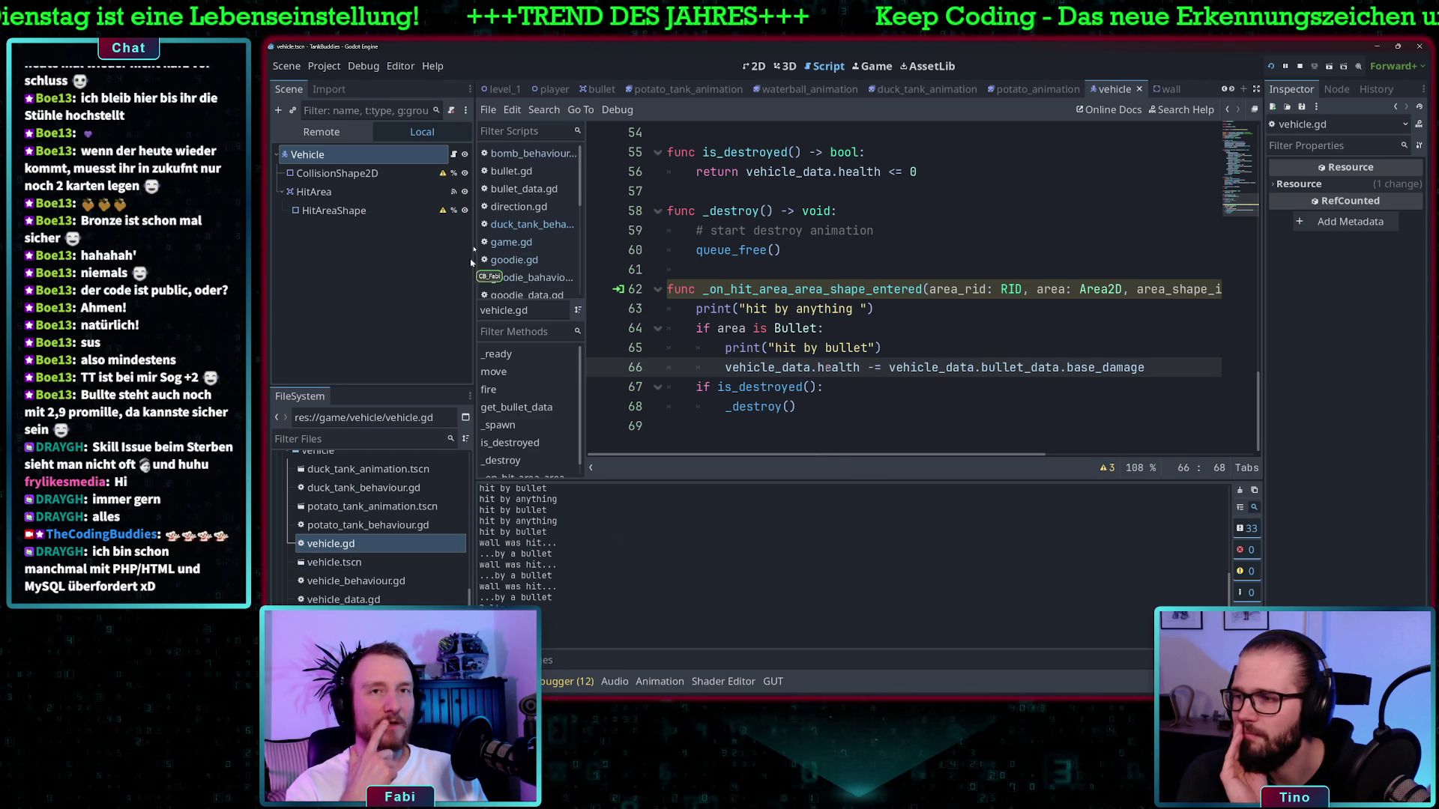
Enable collision mask layer 4 on the Vehicle node in the Inspector
{"action": "left_click", "coordinate": [1340, 120]}
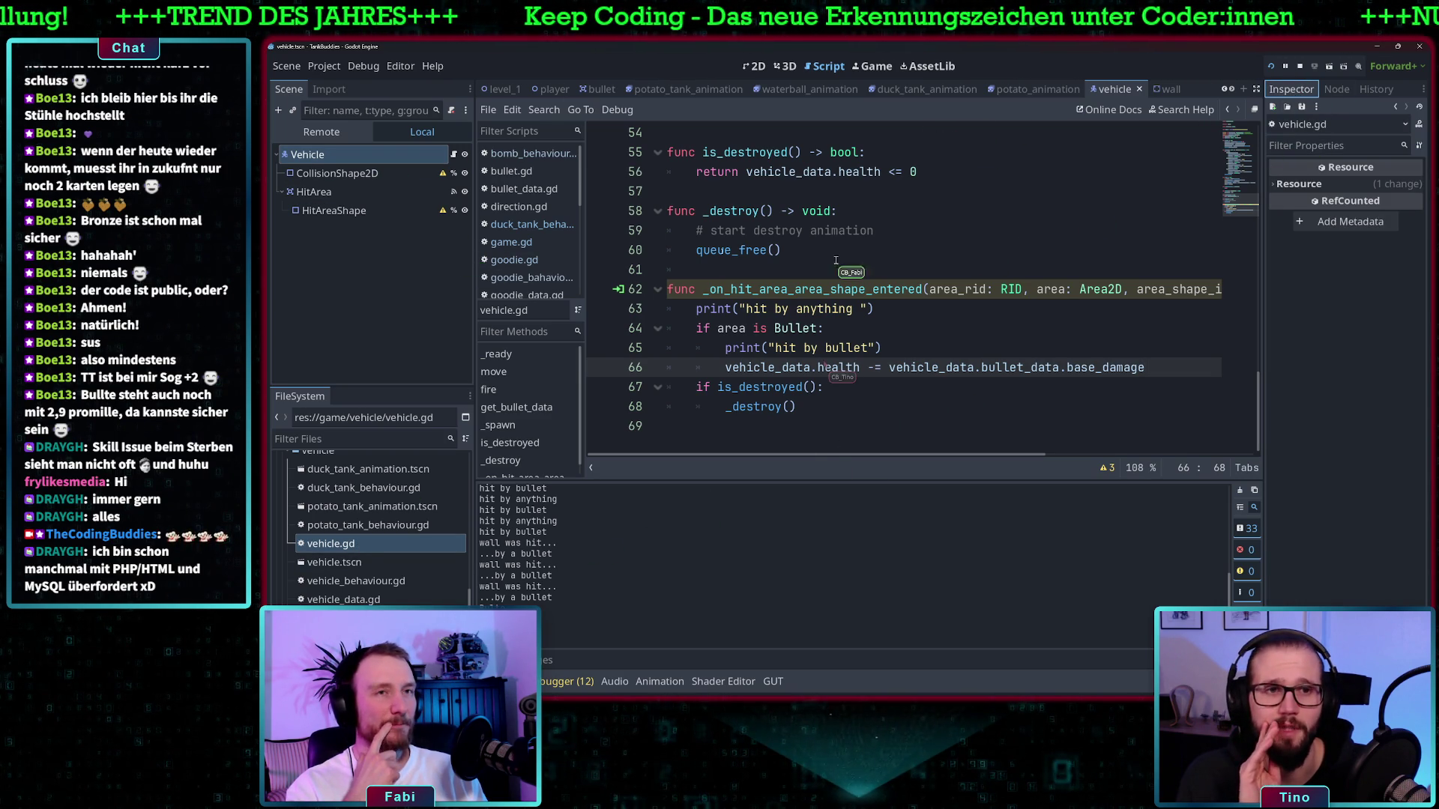
{"action": "left_click", "coordinate": [309, 155]}
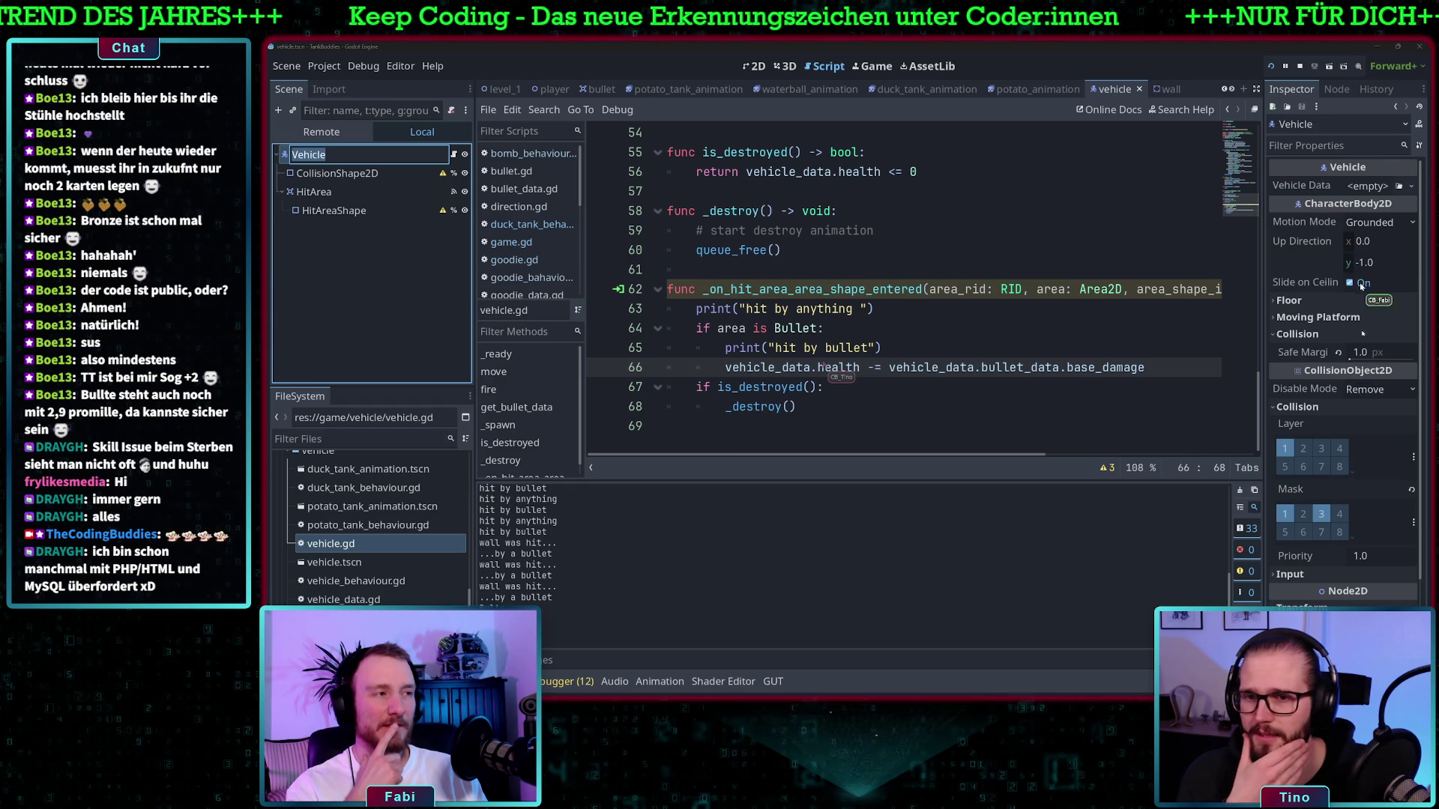
{"action": "key", "text": "Escape"}
{"action": "left_click", "coordinate": [1340, 514]}
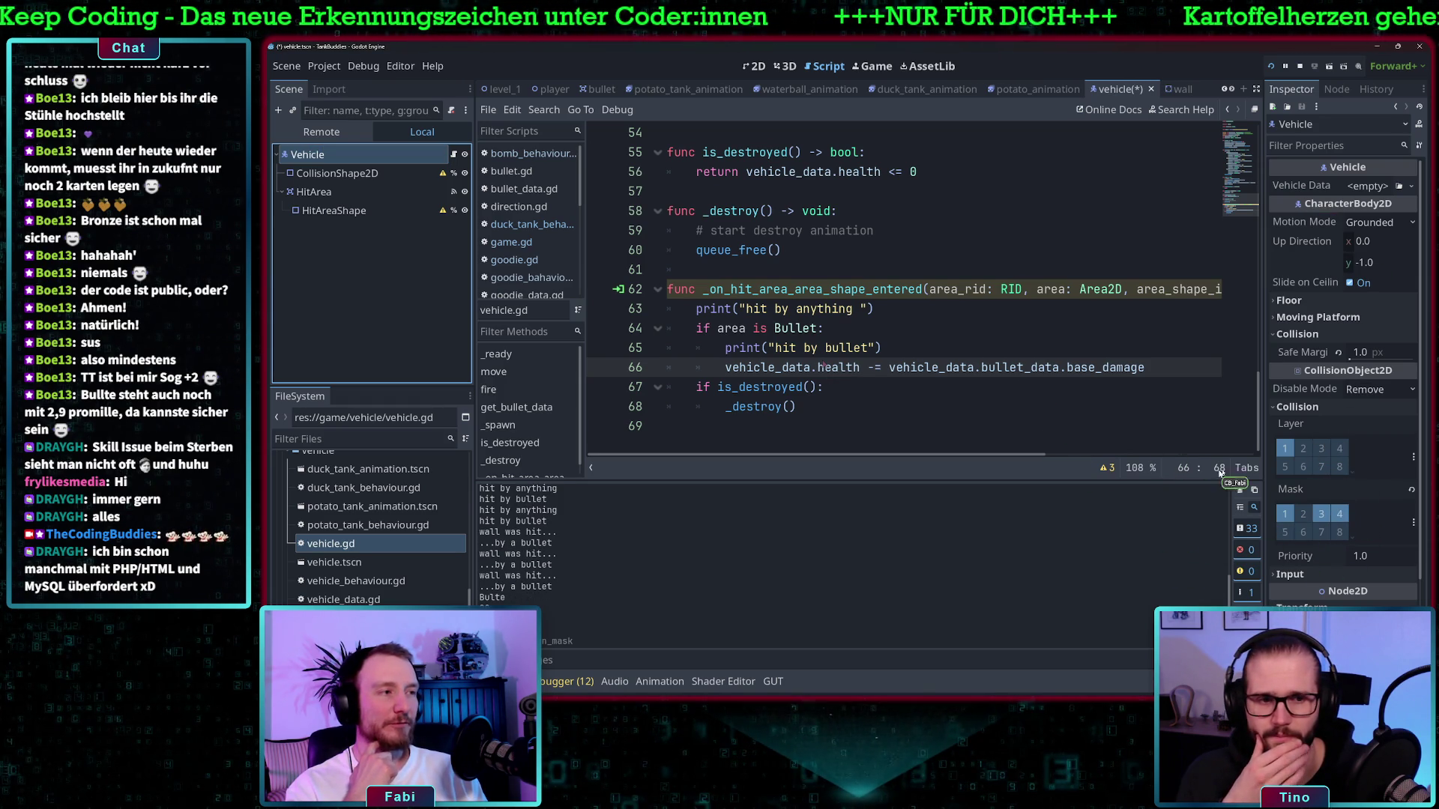
Run the game with F5 and drive the green tank into both bombs
{"action": "key", "text": "F5"}
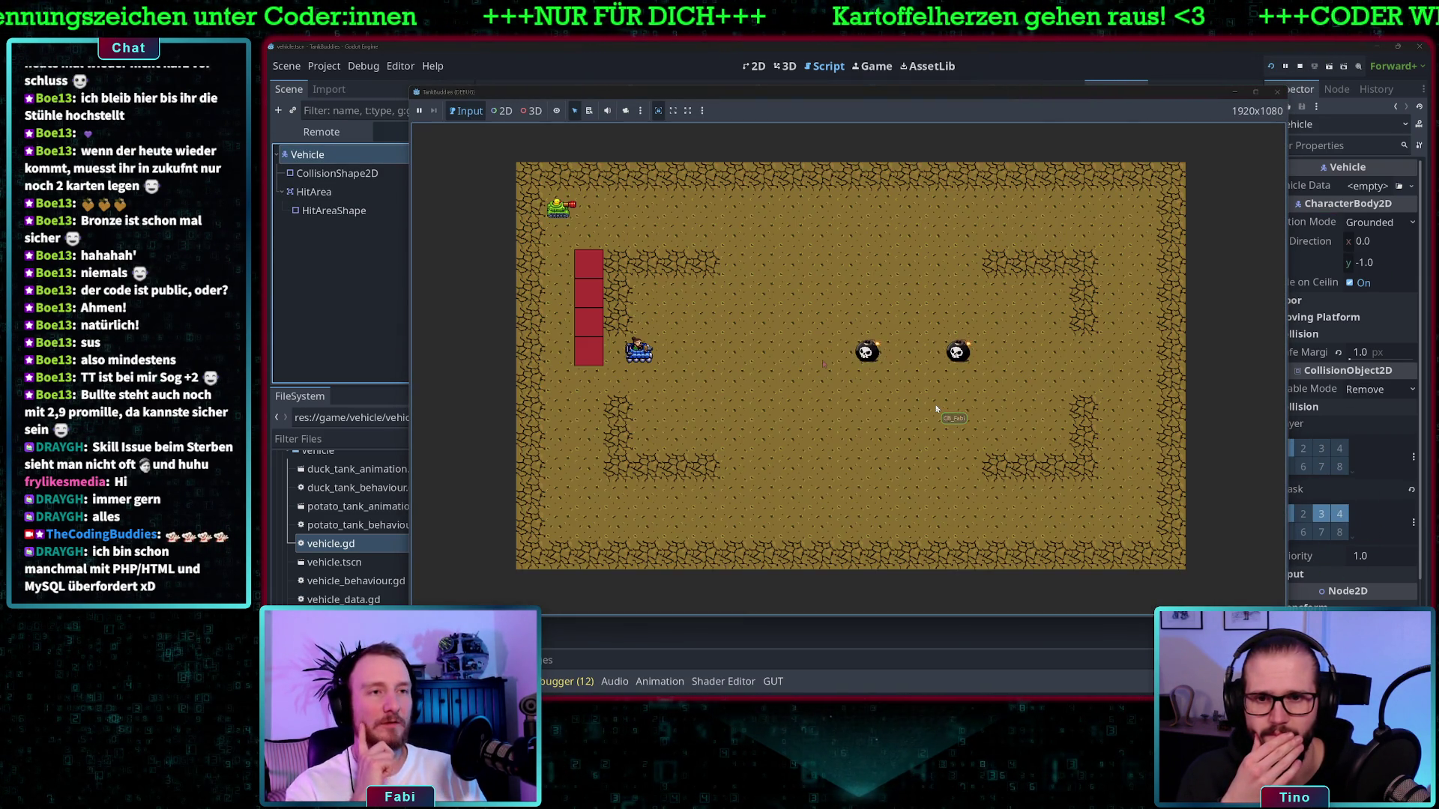
{"action": "key", "text": "Right"}
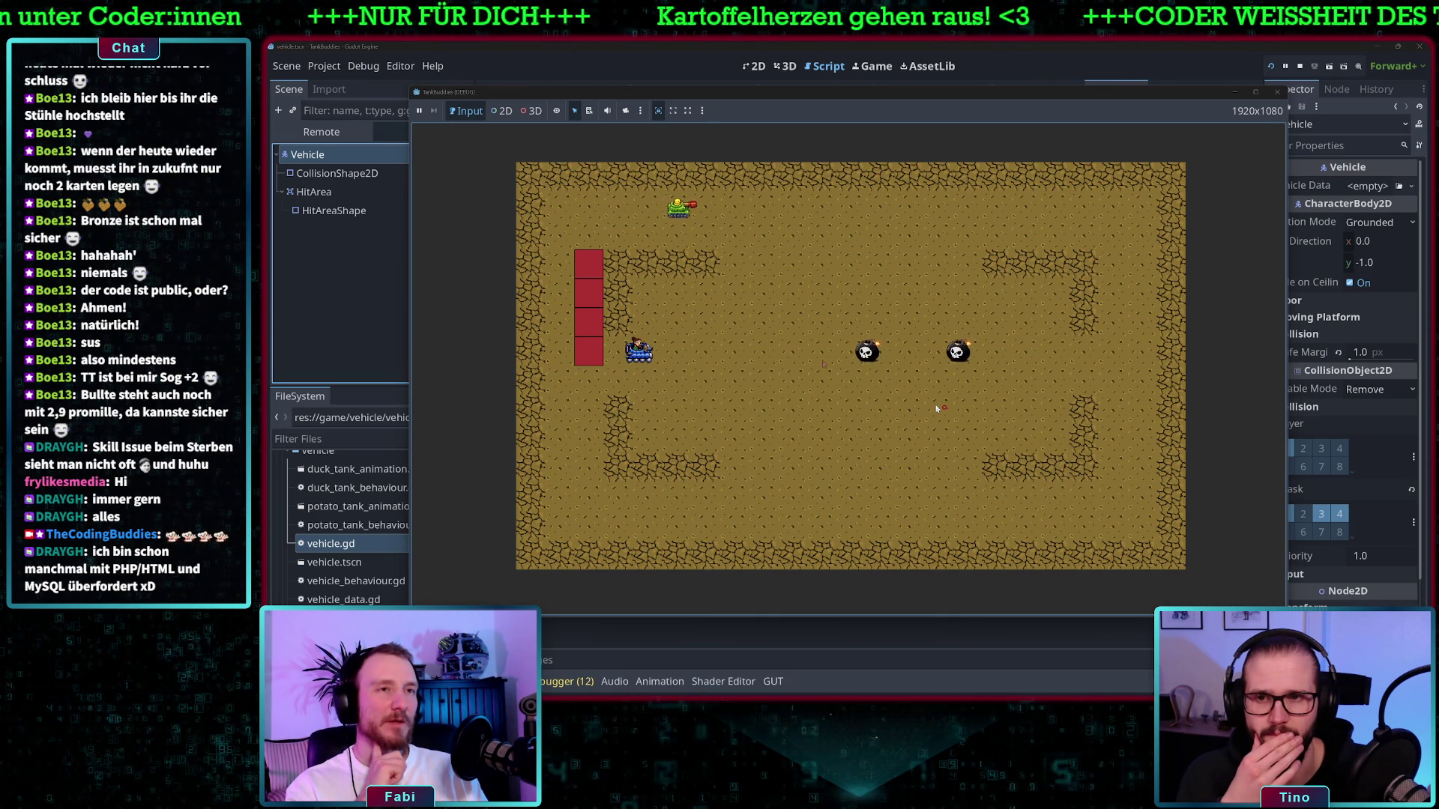
{"action": "key", "text": "Down"}
{"action": "key", "text": "Right"}
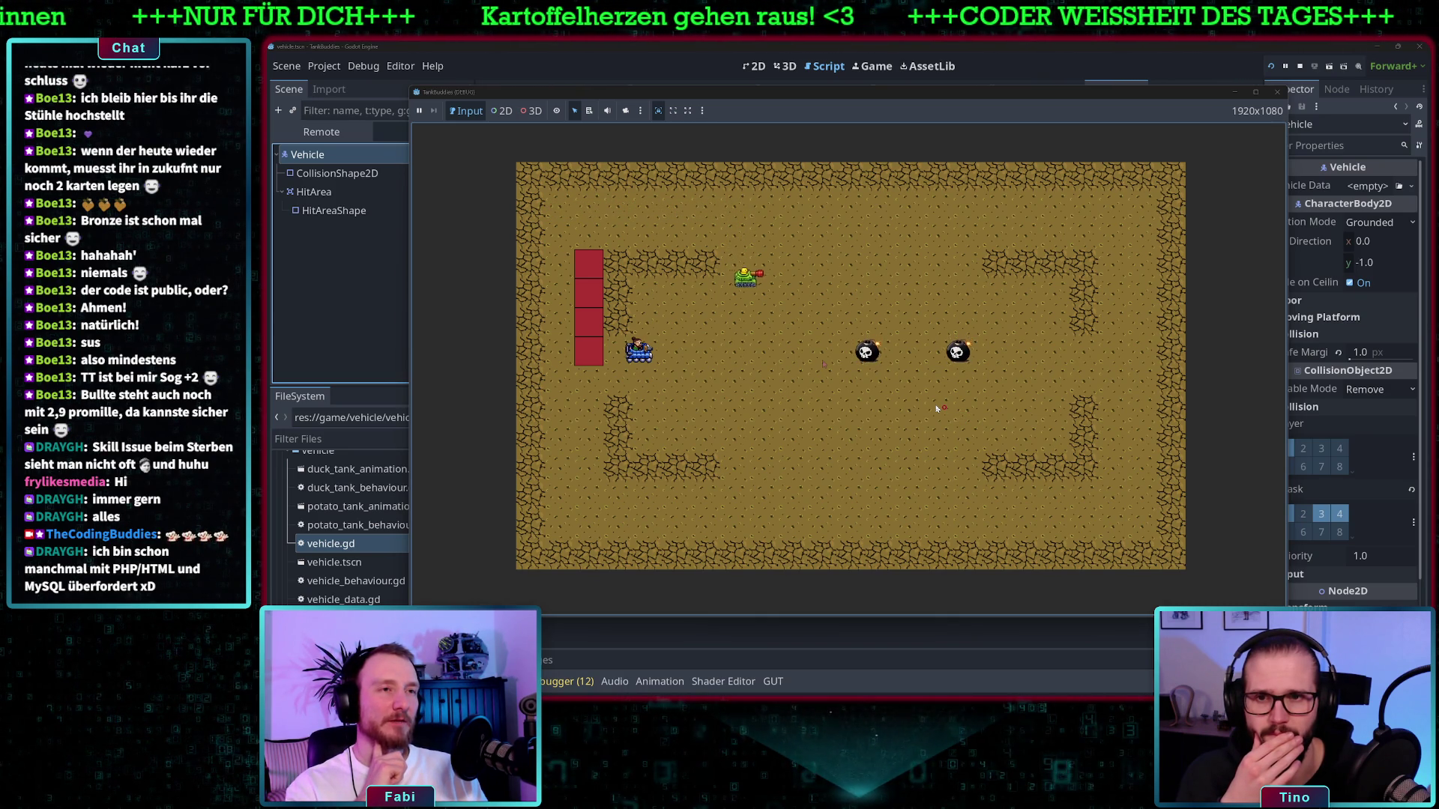
{"action": "key", "text": "Down"}
{"action": "key", "text": "Right"}
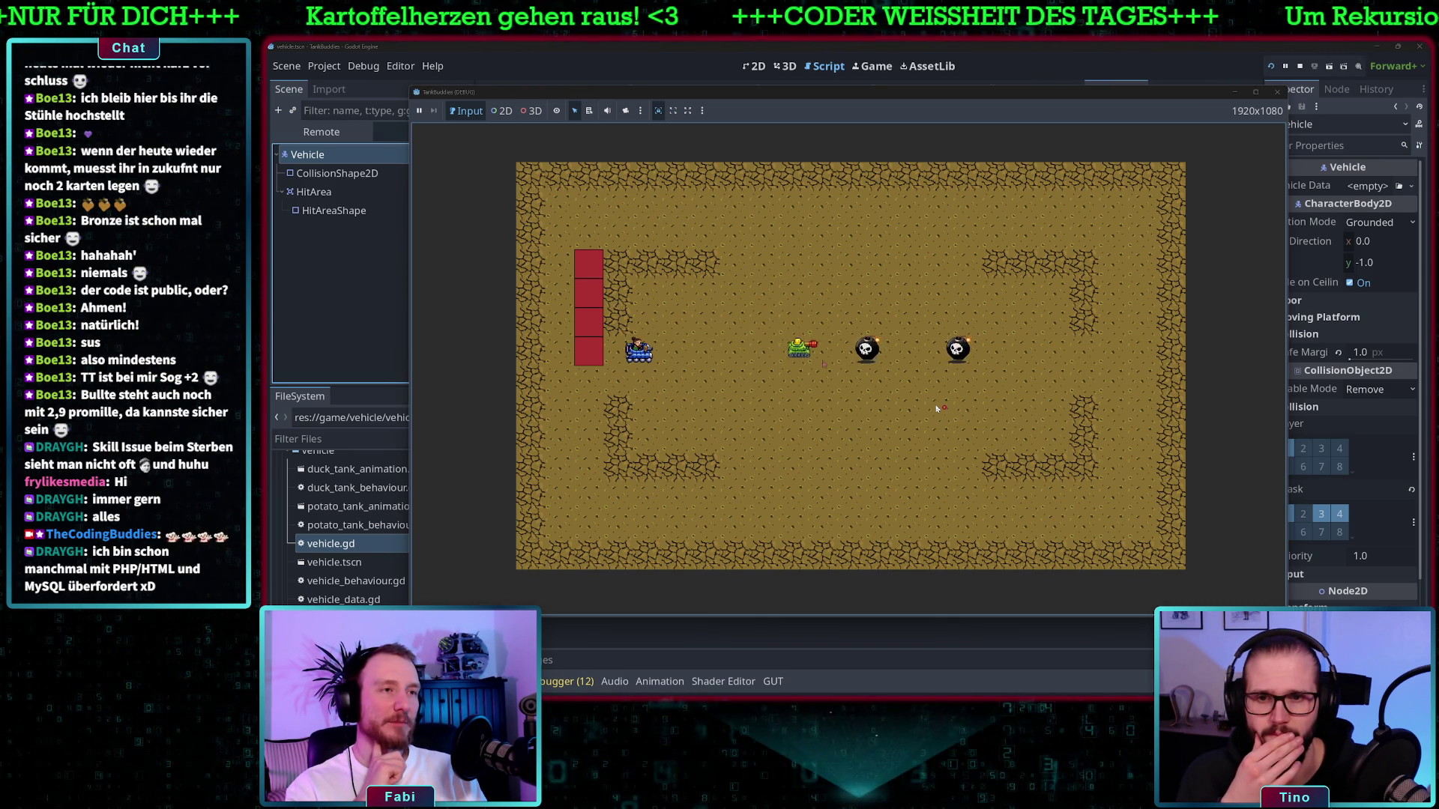
{"action": "key", "text": "Right"}
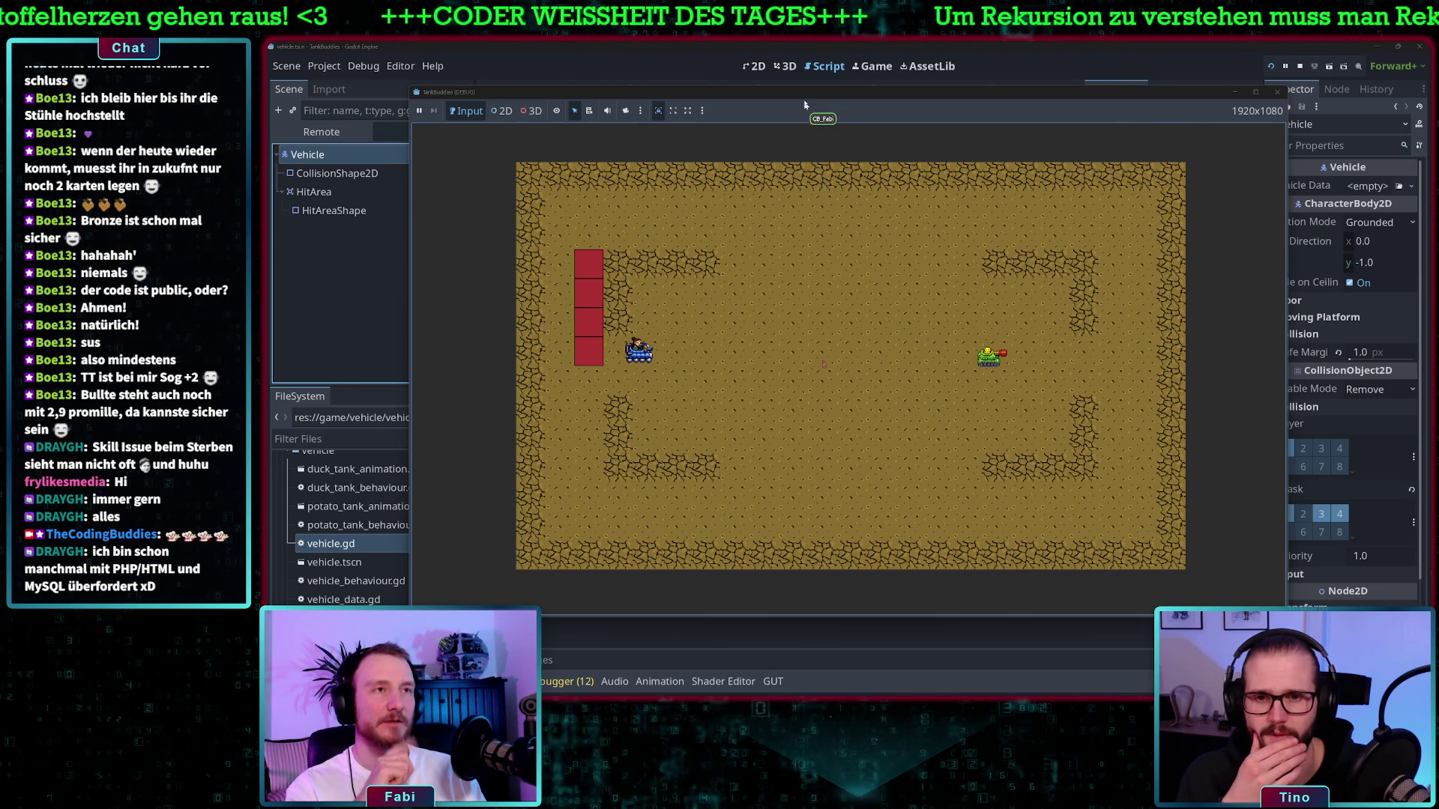
{"action": "left_click_drag", "start_coordinate": [805, 100], "coordinate": [1035, 183]}
{"action": "left_click", "coordinate": [659, 495]}
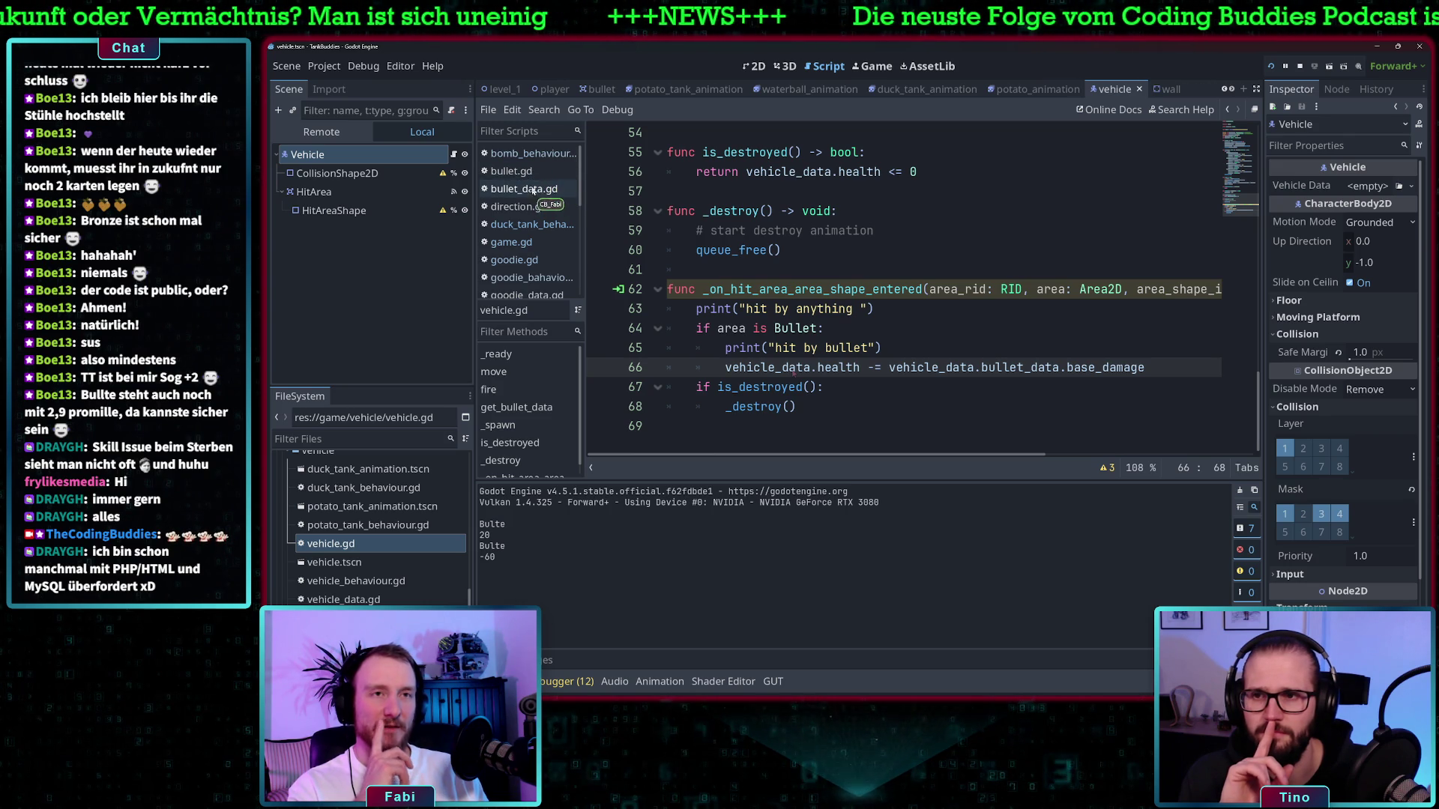
{"action": "scroll", "coordinate": [530, 217], "scroll_direction": "down", "scroll_amount": 2}
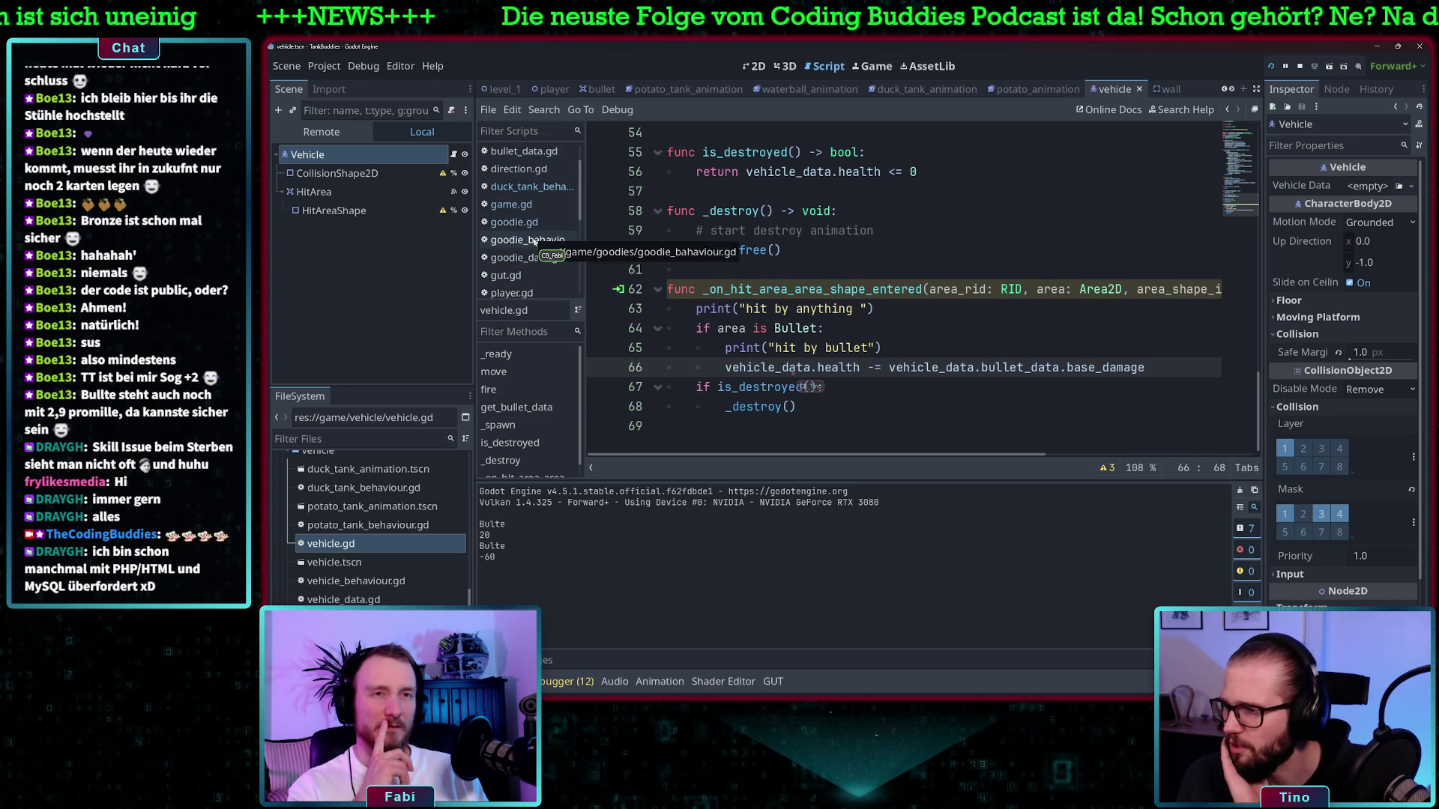
Open goodie_behaviour.gd, then bomb_behaviour.gd from the Scripts list
{"action": "left_click", "coordinate": [529, 240]}
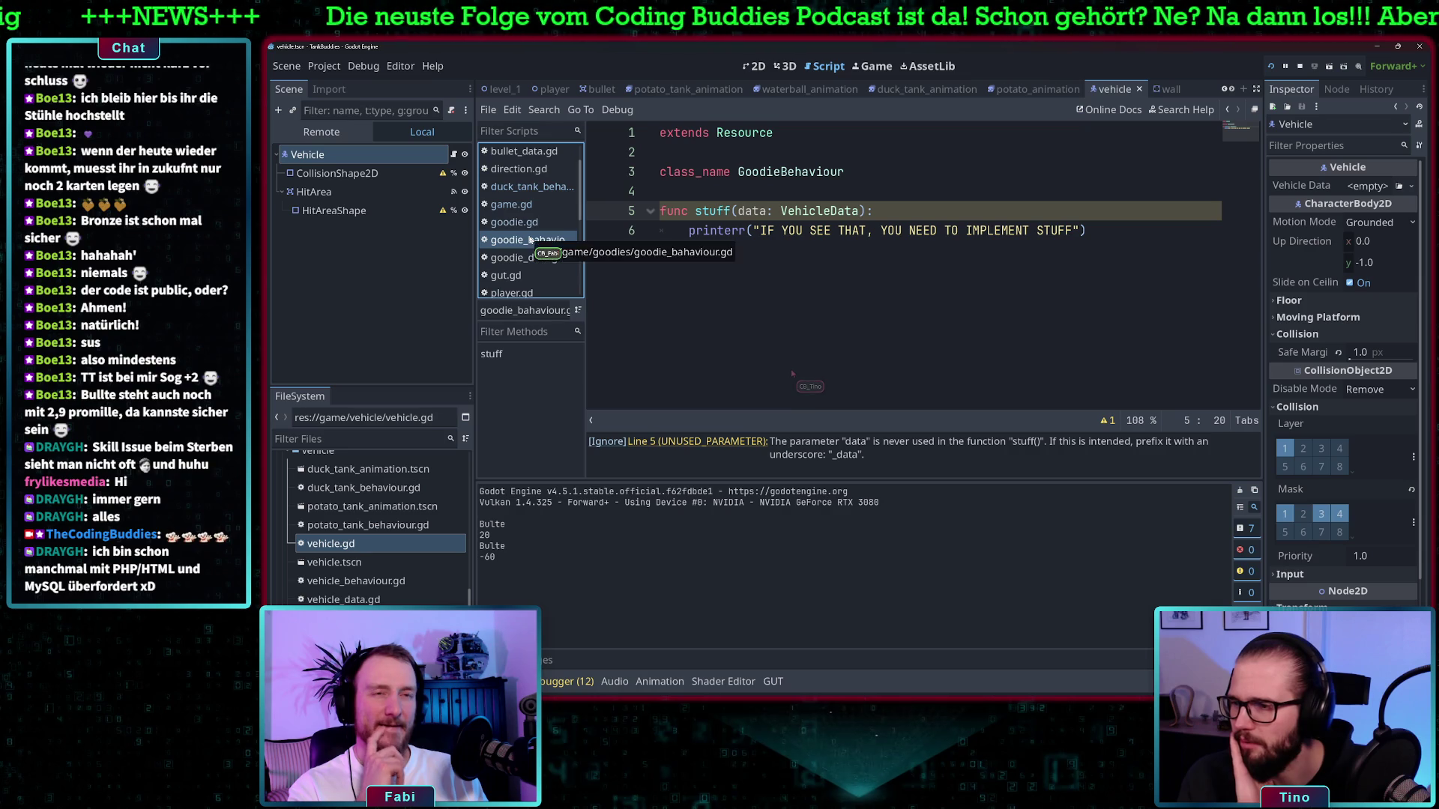
{"action": "scroll", "coordinate": [524, 204], "scroll_direction": "down", "scroll_amount": 5}
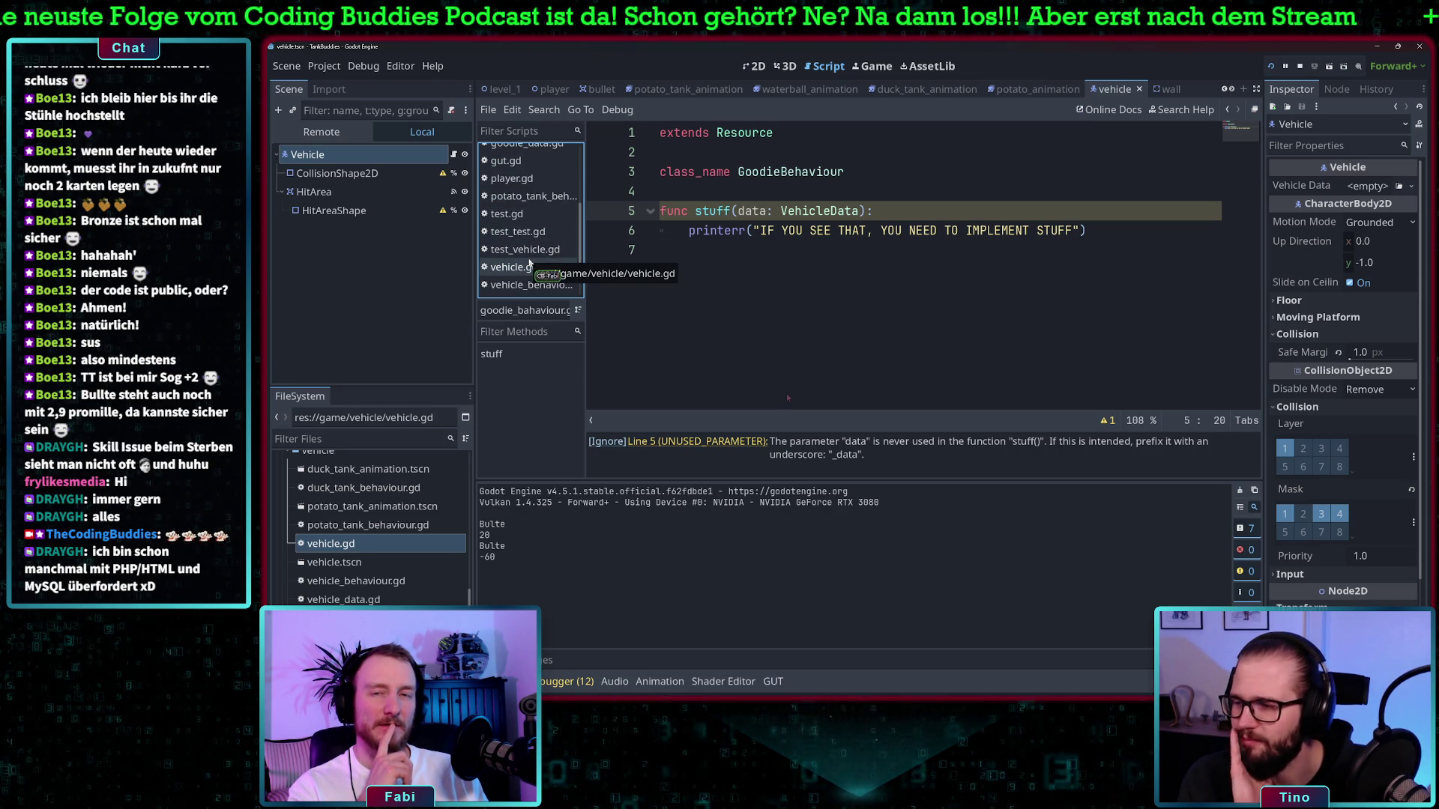
{"action": "scroll", "coordinate": [529, 262], "scroll_direction": "down", "scroll_amount": 3}
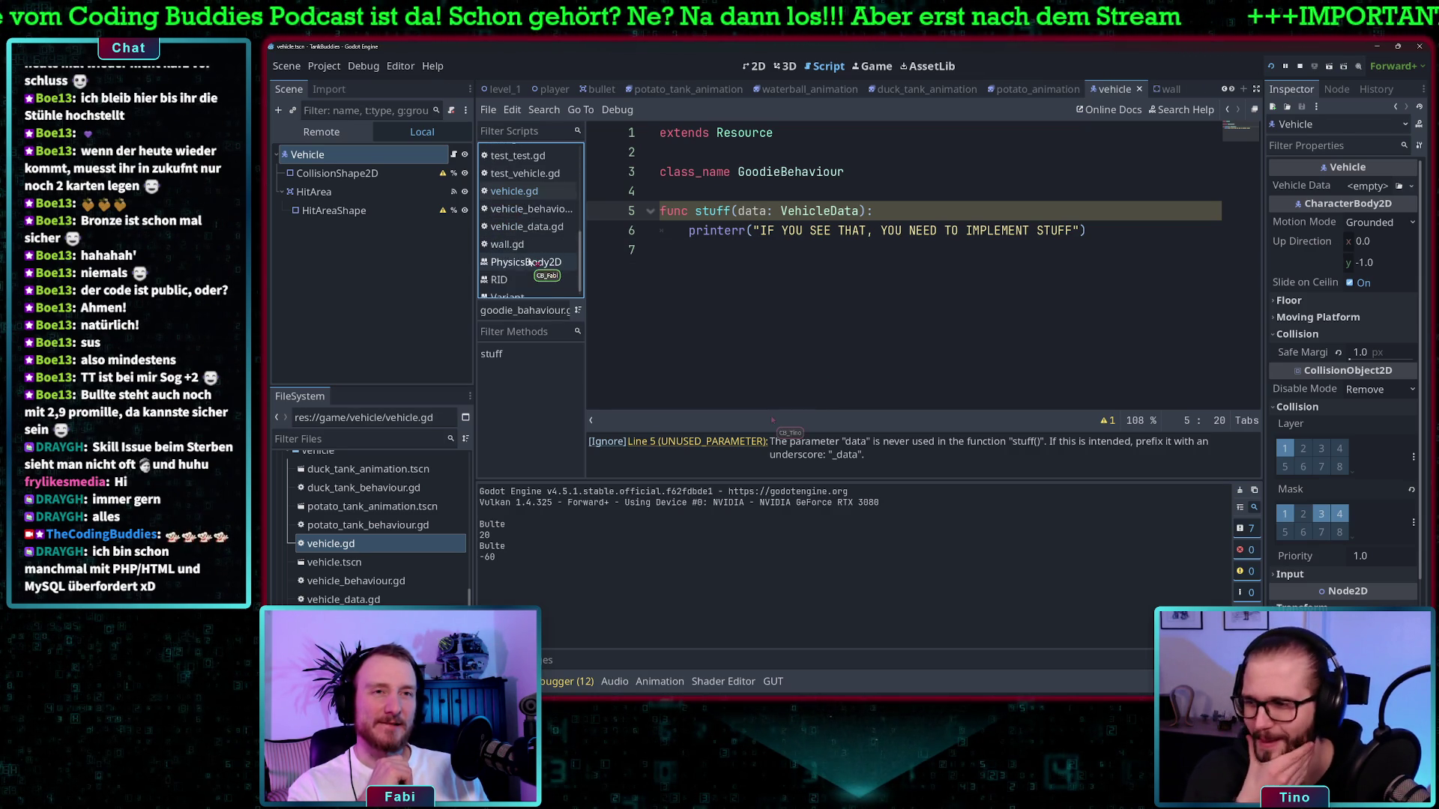
{"action": "scroll", "coordinate": [527, 262], "scroll_direction": "up", "scroll_amount": 10}
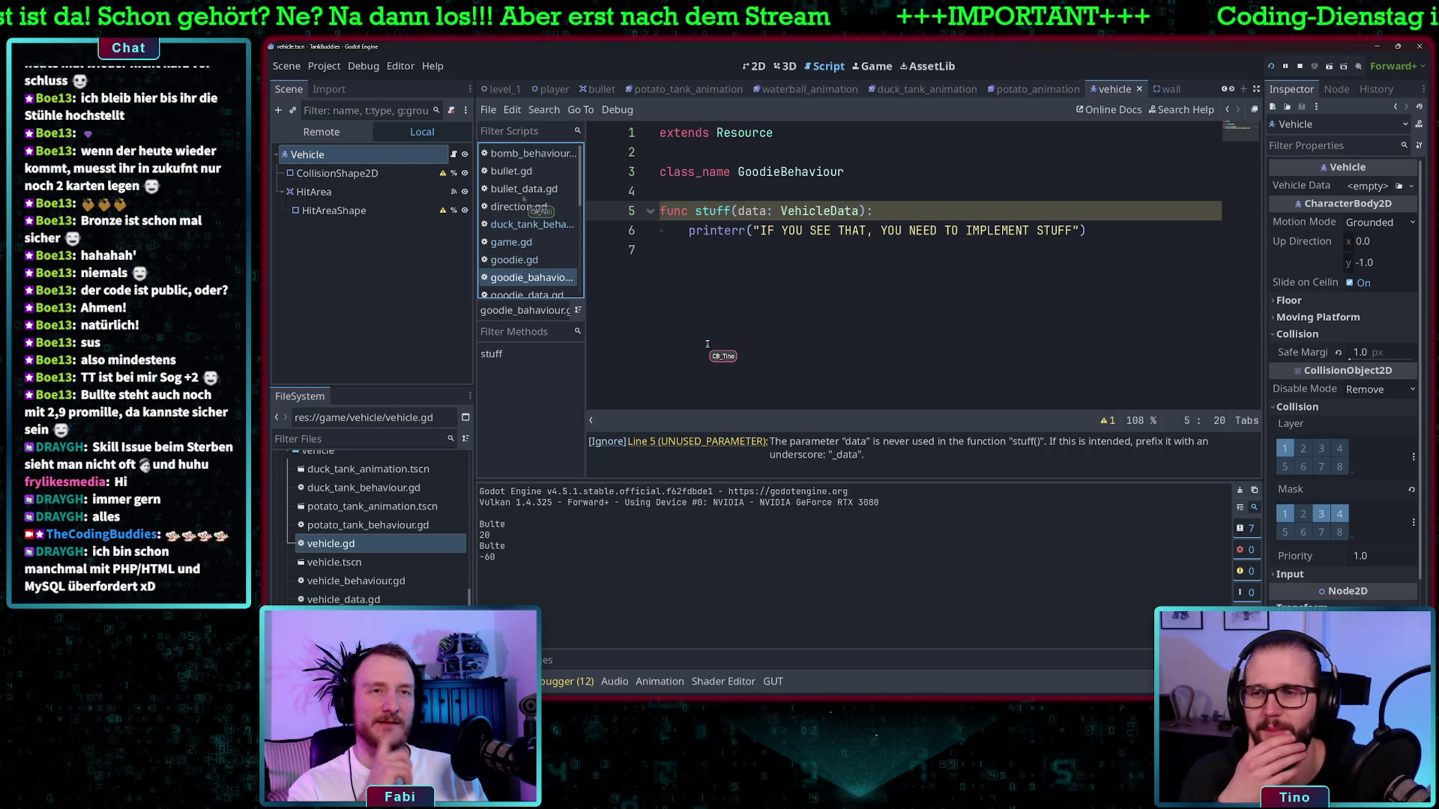
{"action": "left_click", "coordinate": [532, 153]}
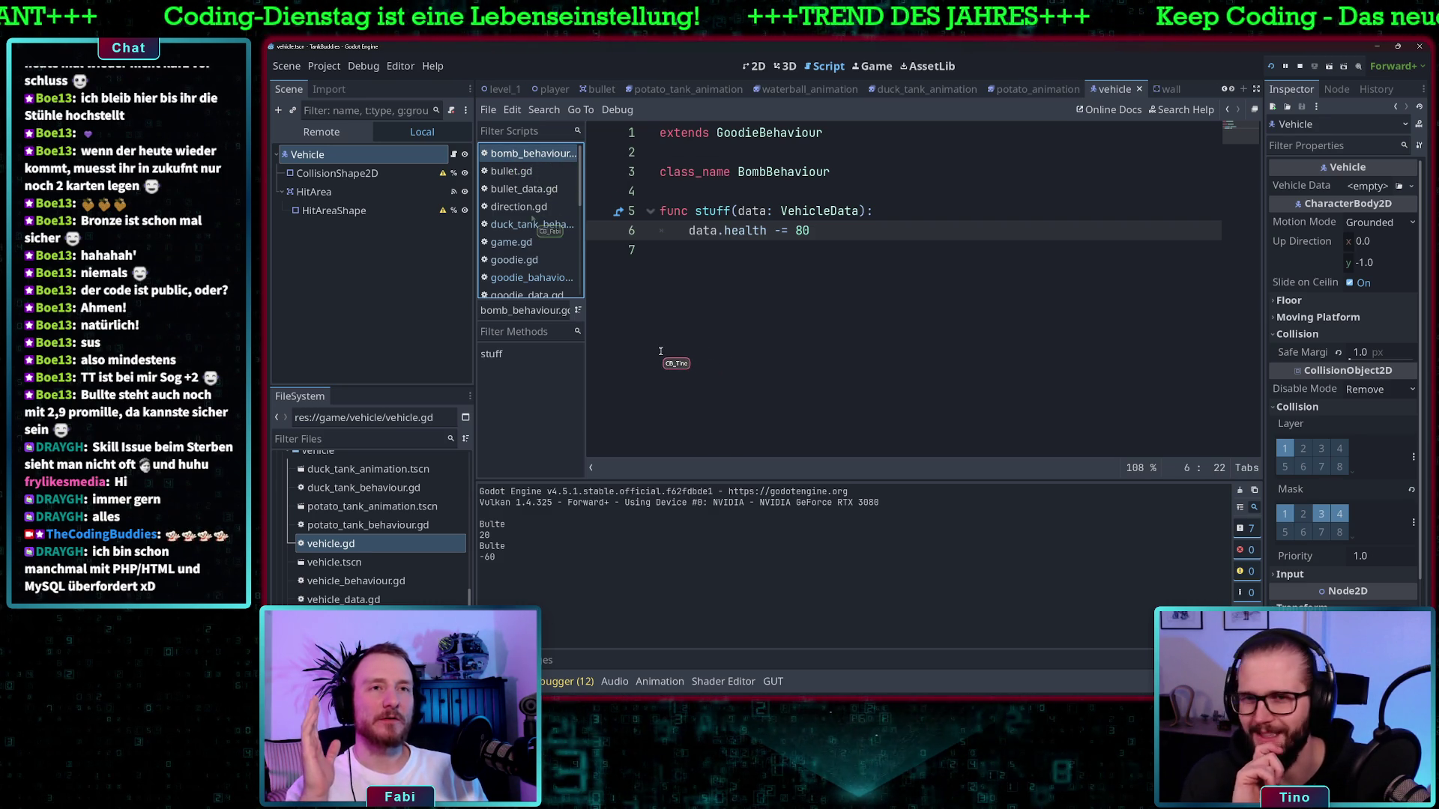
Inspect BombBehaviour's stuff(data: VehicleData) function and its data.health -= 80 line
{"action": "scroll", "coordinate": [332, 523], "scroll_direction": "up", "scroll_amount": 8}
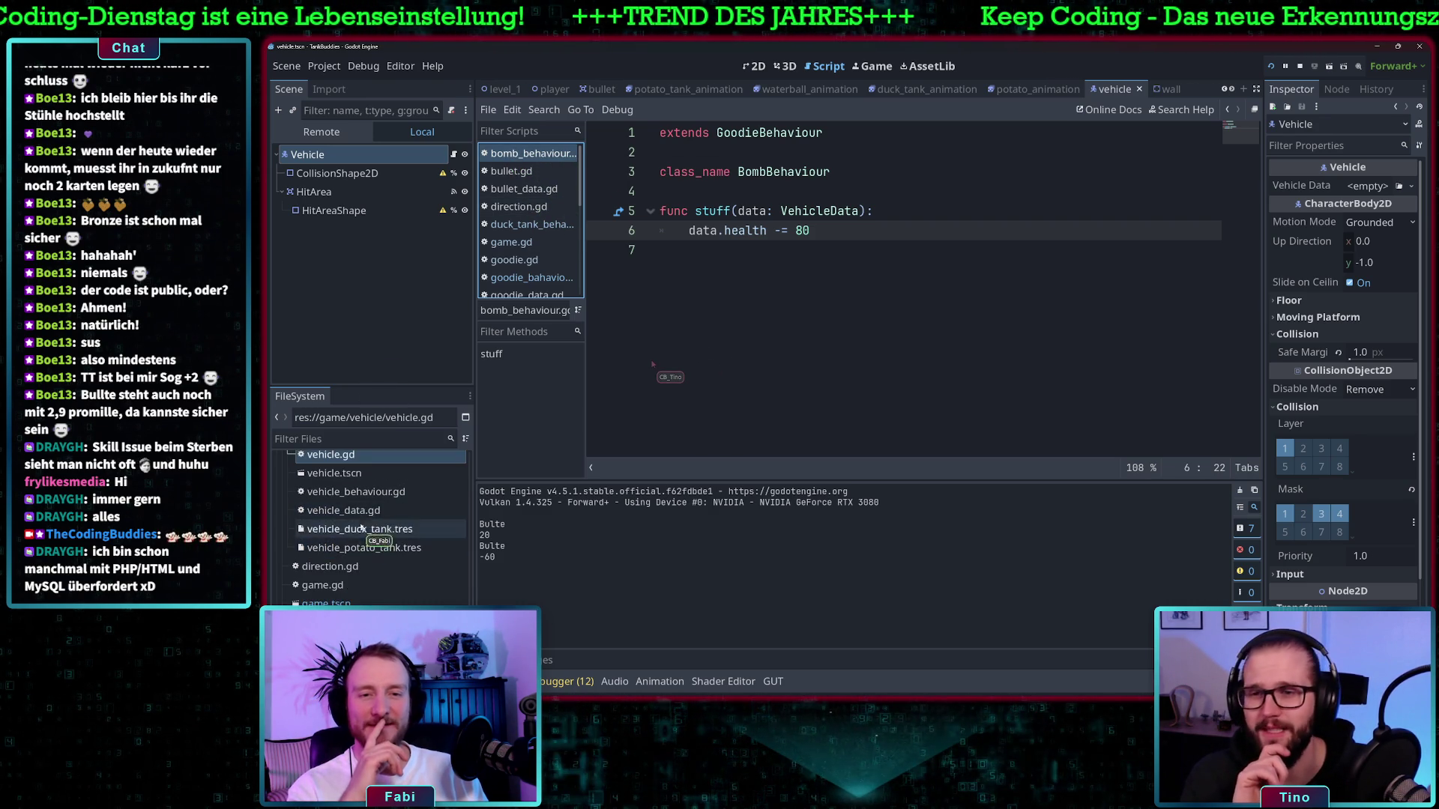
{"action": "scroll", "coordinate": [367, 548], "scroll_direction": "up", "scroll_amount": 3}
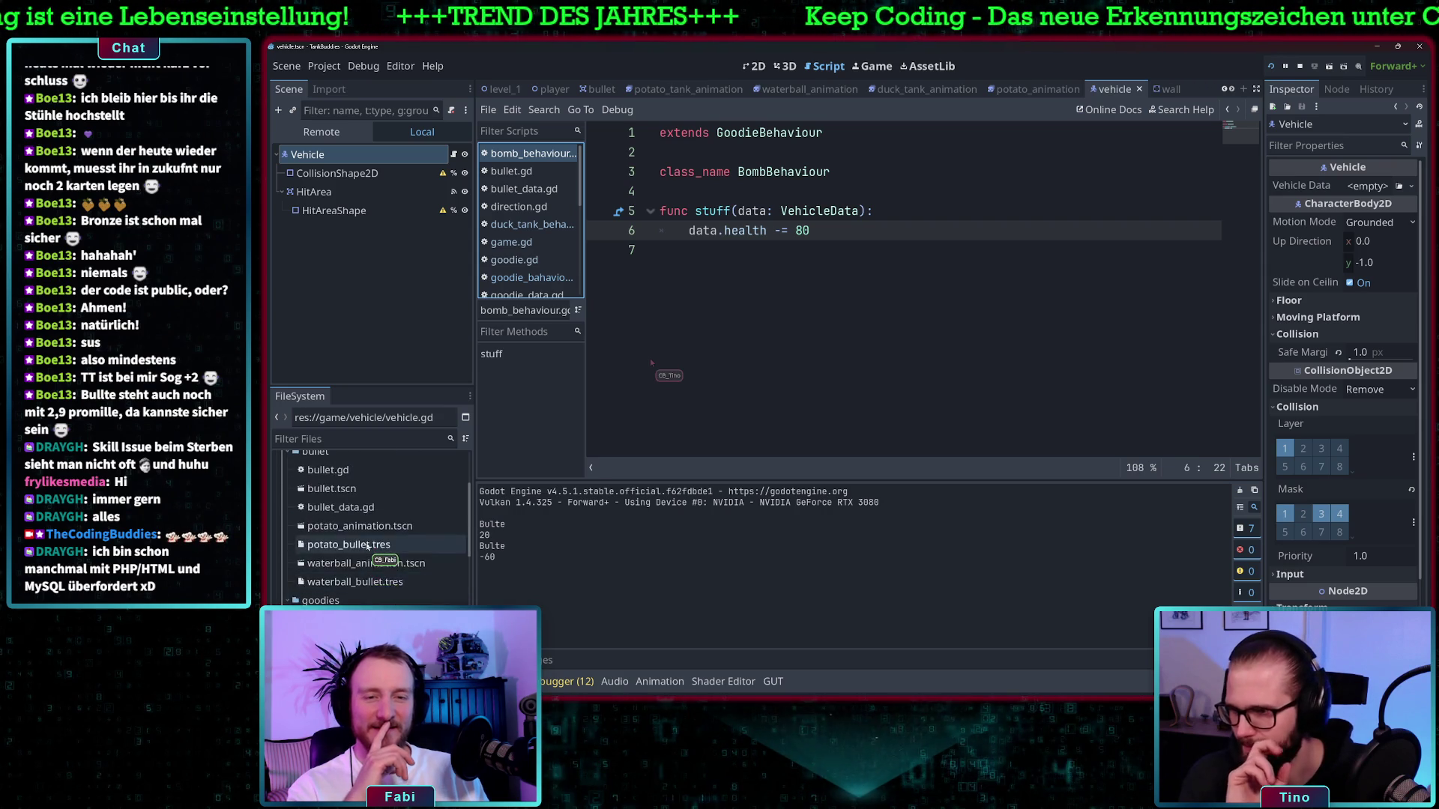
{"action": "scroll", "coordinate": [374, 559], "scroll_direction": "down", "scroll_amount": 6}
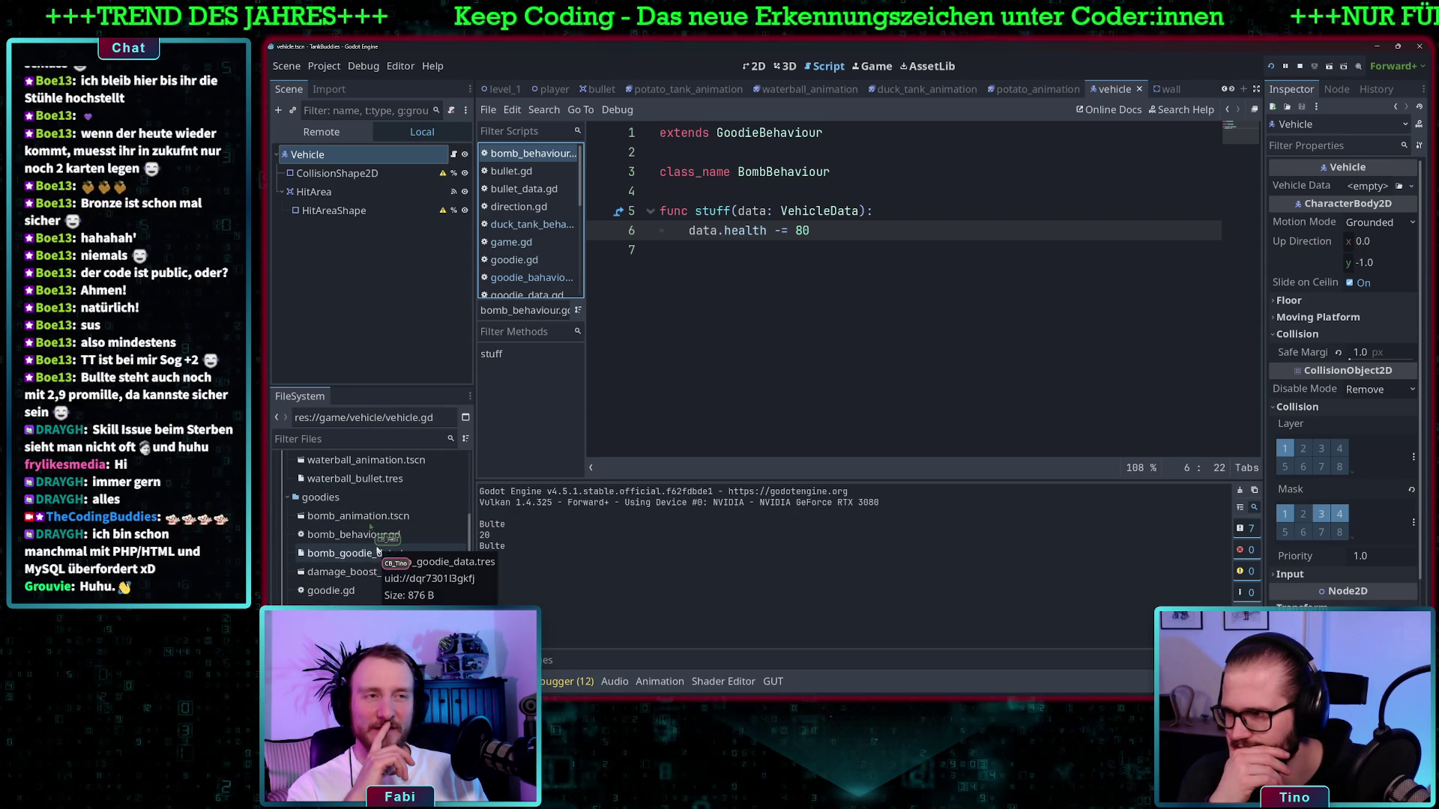
{"action": "left_click", "coordinate": [745, 211]}
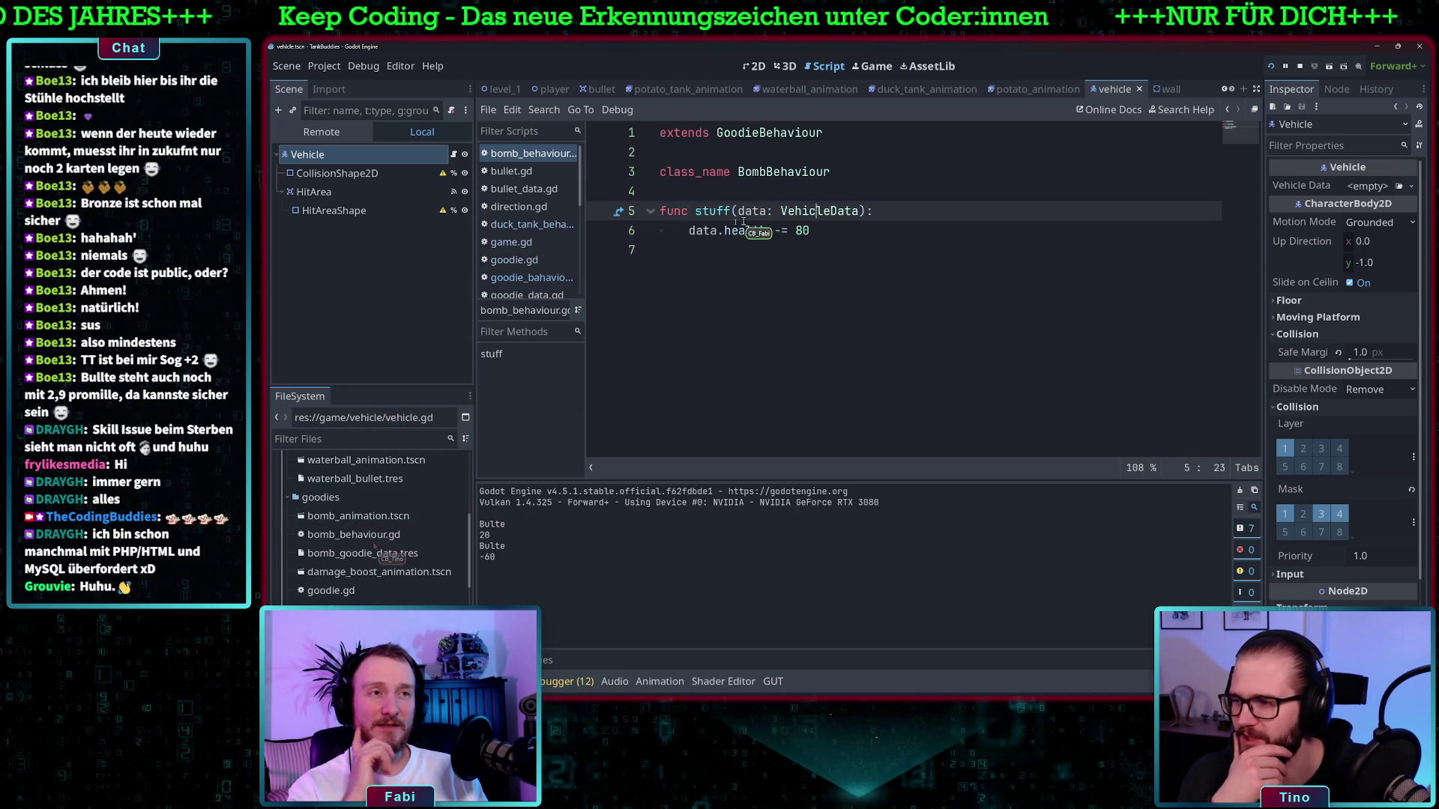
{"action": "left_click_drag", "start_coordinate": [688, 231], "coordinate": [800, 231]}
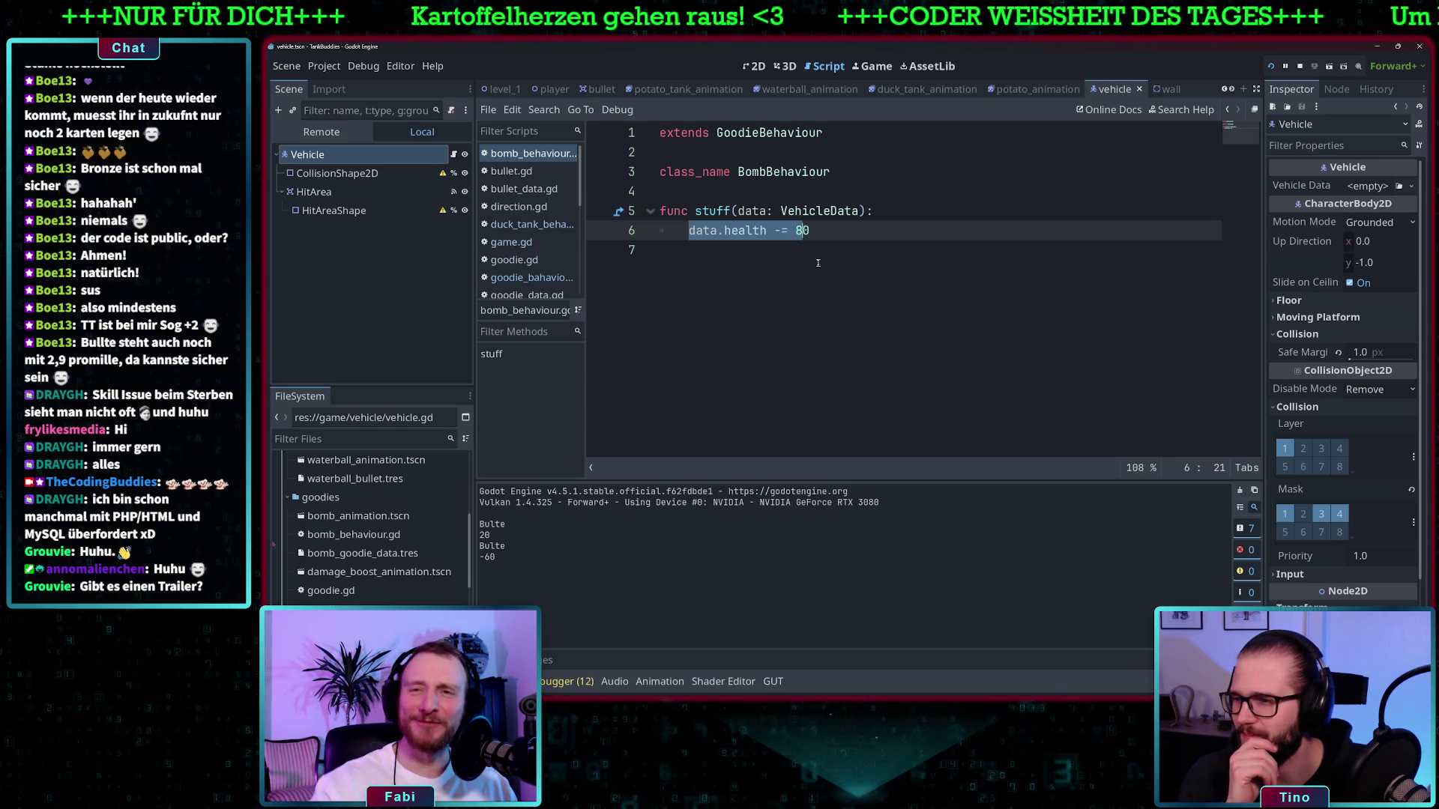
{"action": "left_click", "coordinate": [855, 229]}
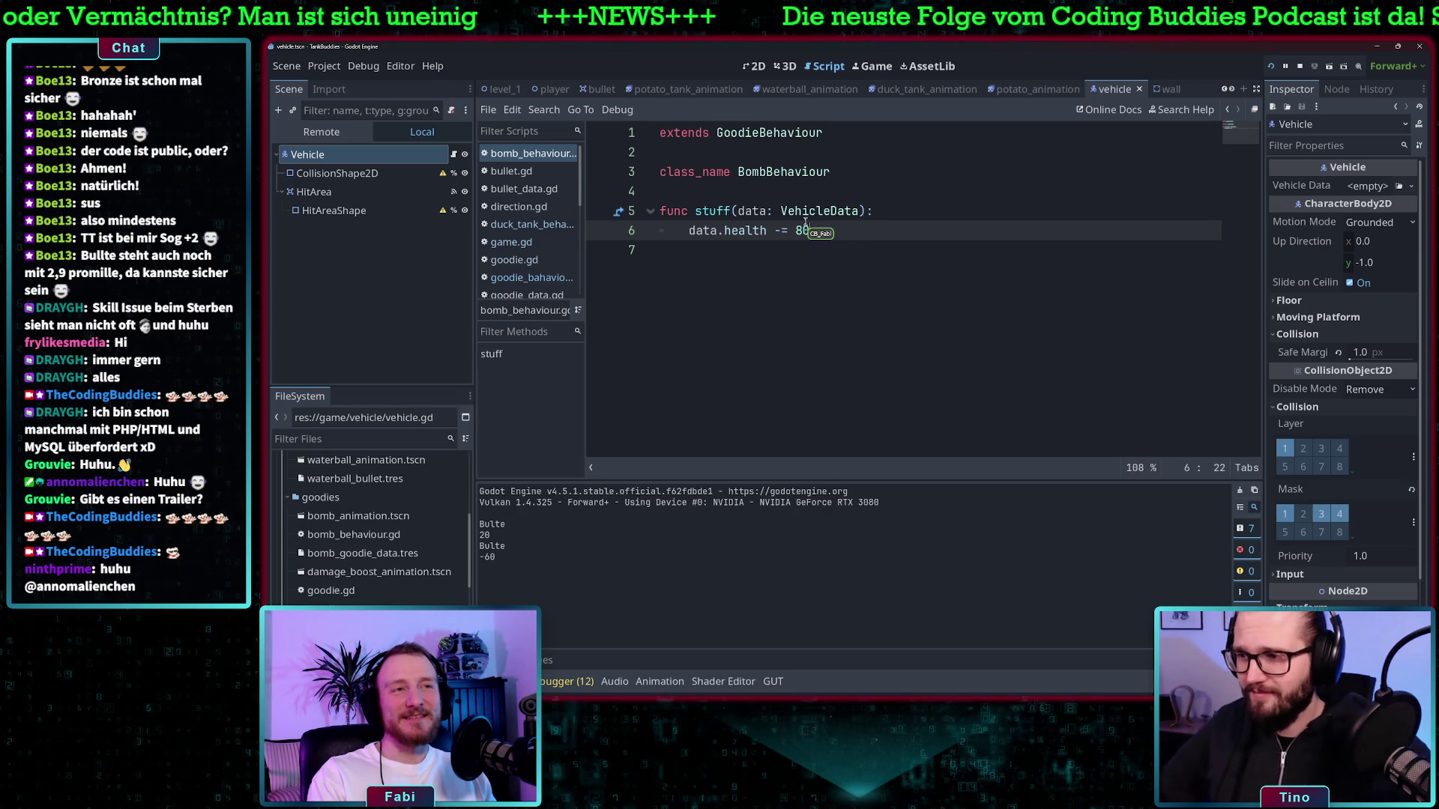
{"action": "left_click", "coordinate": [709, 212]}
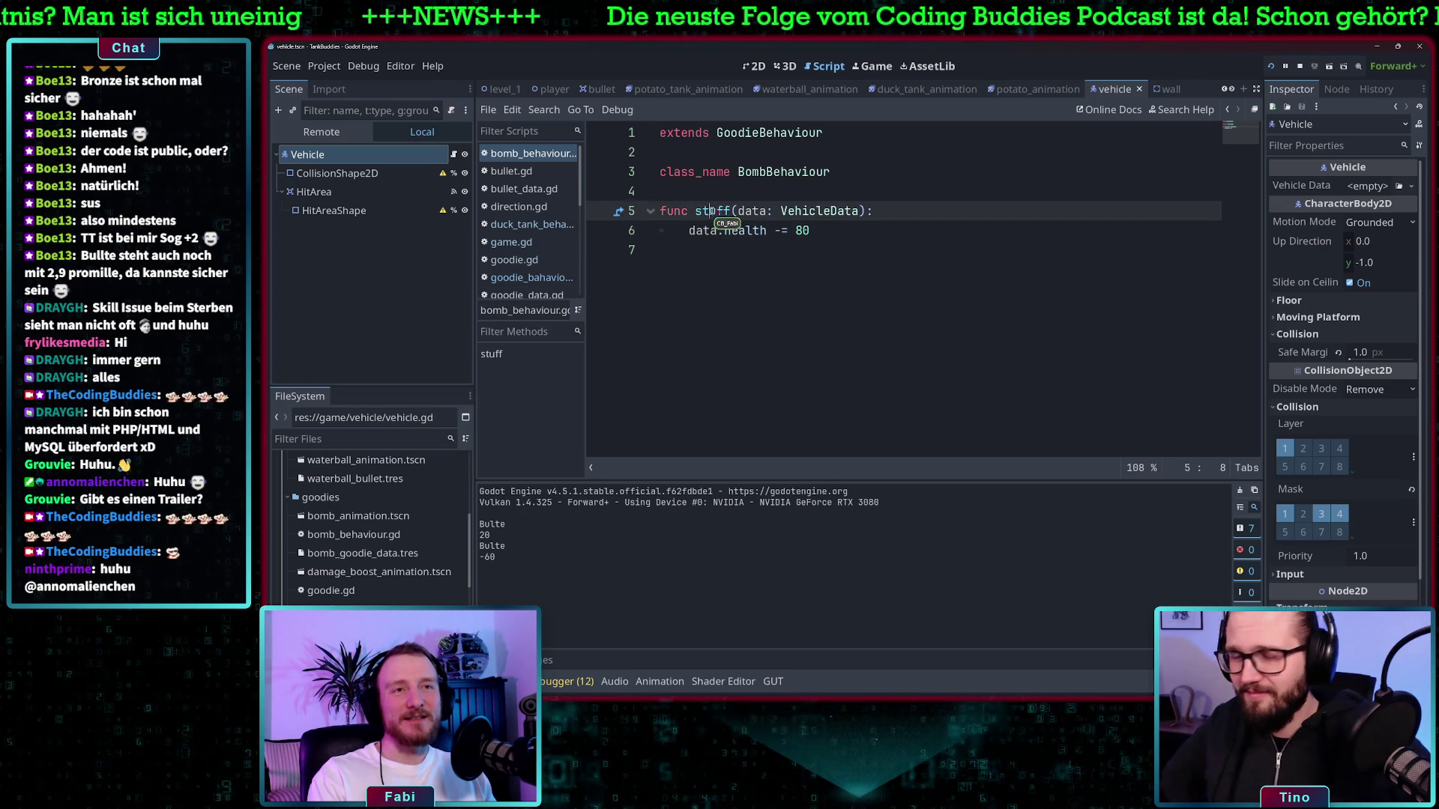
Open bullet.gd and check the queue_free calls in both collision handlers
{"action": "left_click", "coordinate": [511, 171]}
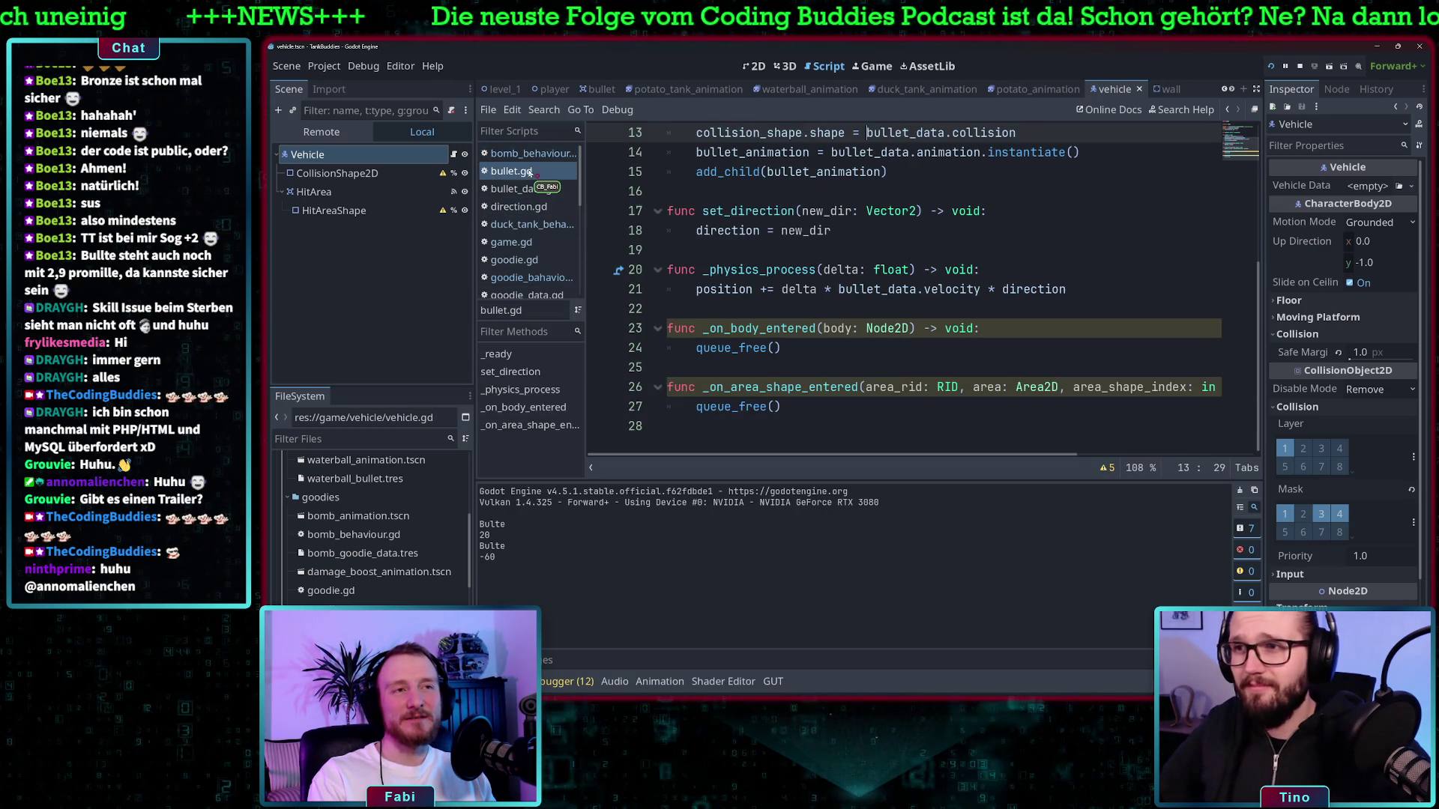
{"action": "left_click", "coordinate": [780, 347]}
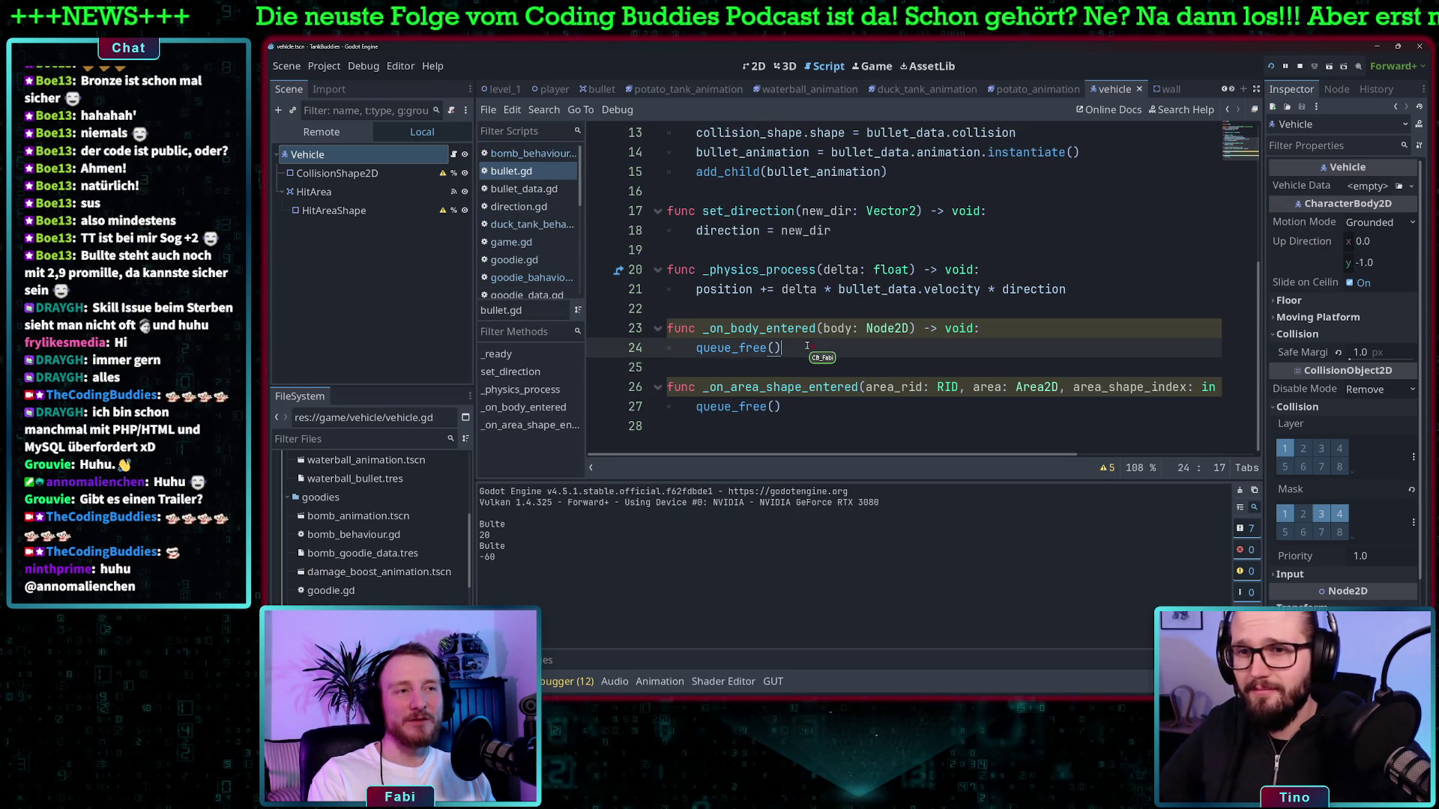
{"action": "left_click", "coordinate": [783, 411]}
{"action": "scroll", "coordinate": [873, 377], "scroll_direction": "up", "scroll_amount": 1}
{"action": "scroll", "coordinate": [874, 377], "scroll_direction": "down", "scroll_amount": 1}
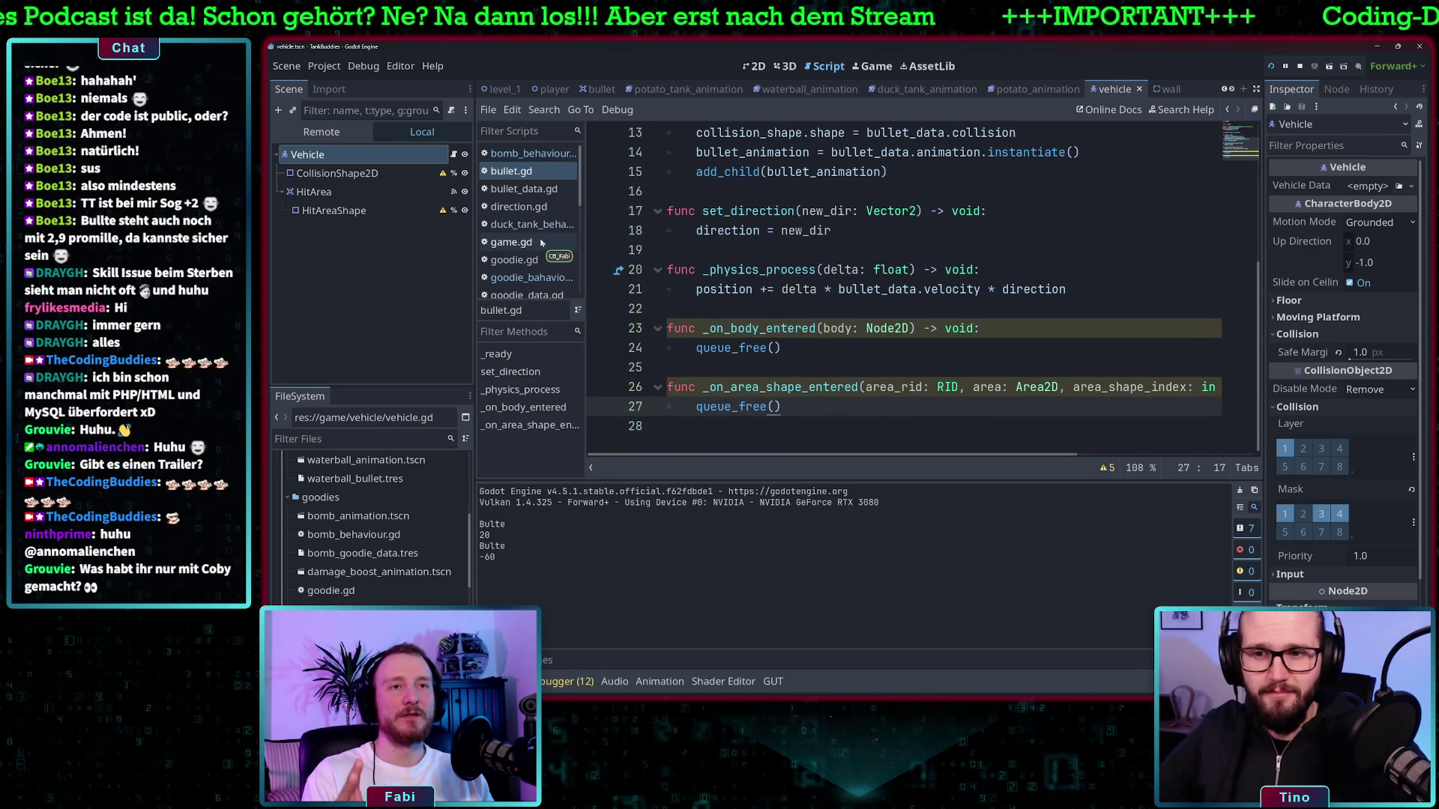
Open goodie.gd and examine the _on_body_entered(body) function
{"action": "left_click", "coordinate": [529, 261]}
{"action": "left_click", "coordinate": [800, 328]}
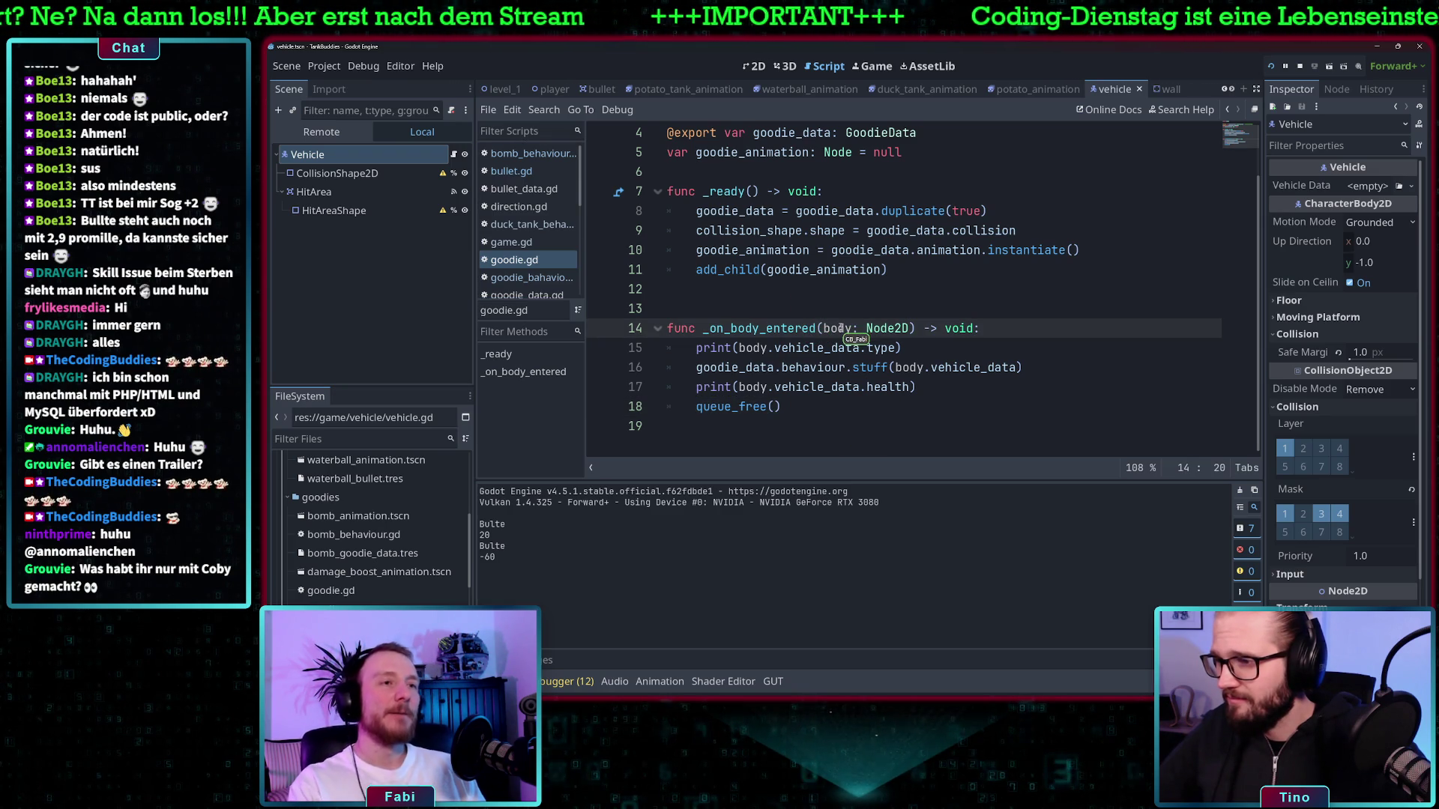
{"action": "left_click", "coordinate": [840, 328]}
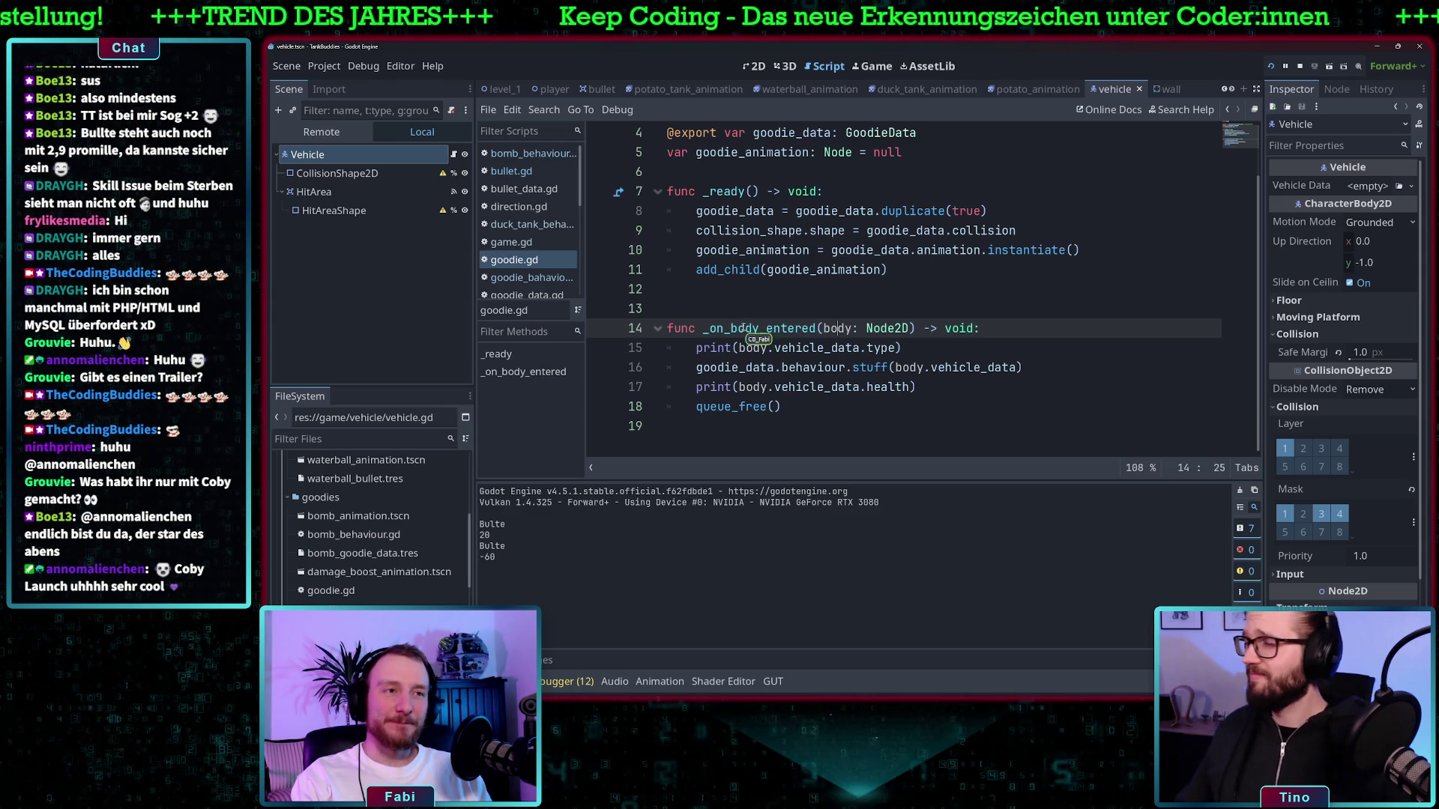
{"action": "left_click_drag", "start_coordinate": [708, 328], "coordinate": [890, 348]}
{"action": "left_click", "coordinate": [850, 328]}
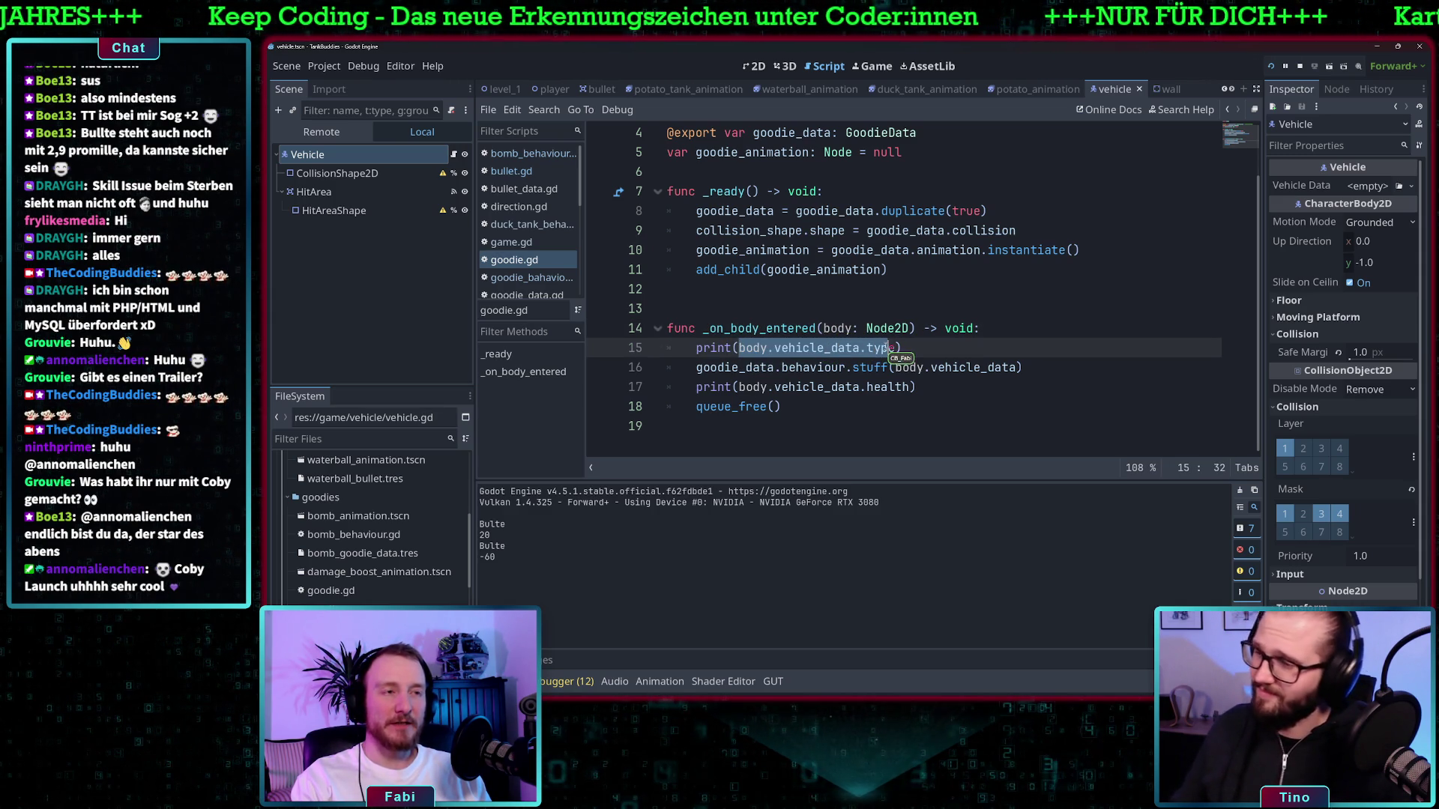
Study the stuff(body.vehicle_data) call and the health print line in goodie.gd
{"action": "triple_click", "coordinate": [891, 367]}
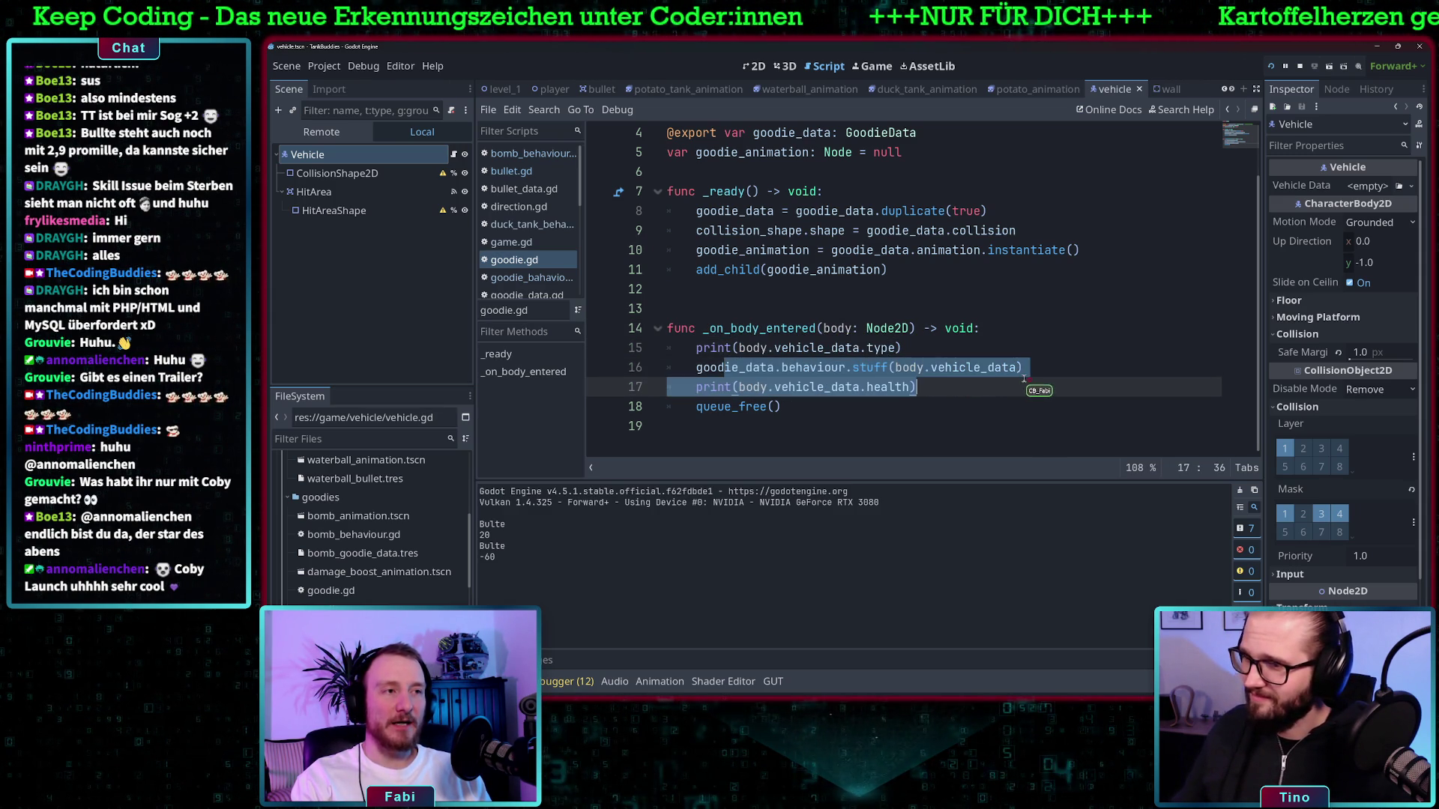
{"action": "left_click", "coordinate": [913, 367]}
{"action": "mouse_move", "coordinate": [903, 367]}
{"action": "left_mouse_down"}
{"action": "mouse_move", "coordinate": [981, 368]}
{"action": "mouse_move", "coordinate": [877, 387]}
{"action": "mouse_move", "coordinate": [723, 387]}
{"action": "mouse_move", "coordinate": [936, 386]}
{"action": "mouse_move", "coordinate": [696, 387]}
{"action": "left_mouse_up"}
{"action": "left_click", "coordinate": [753, 387]}
{"action": "left_click", "coordinate": [948, 386]}
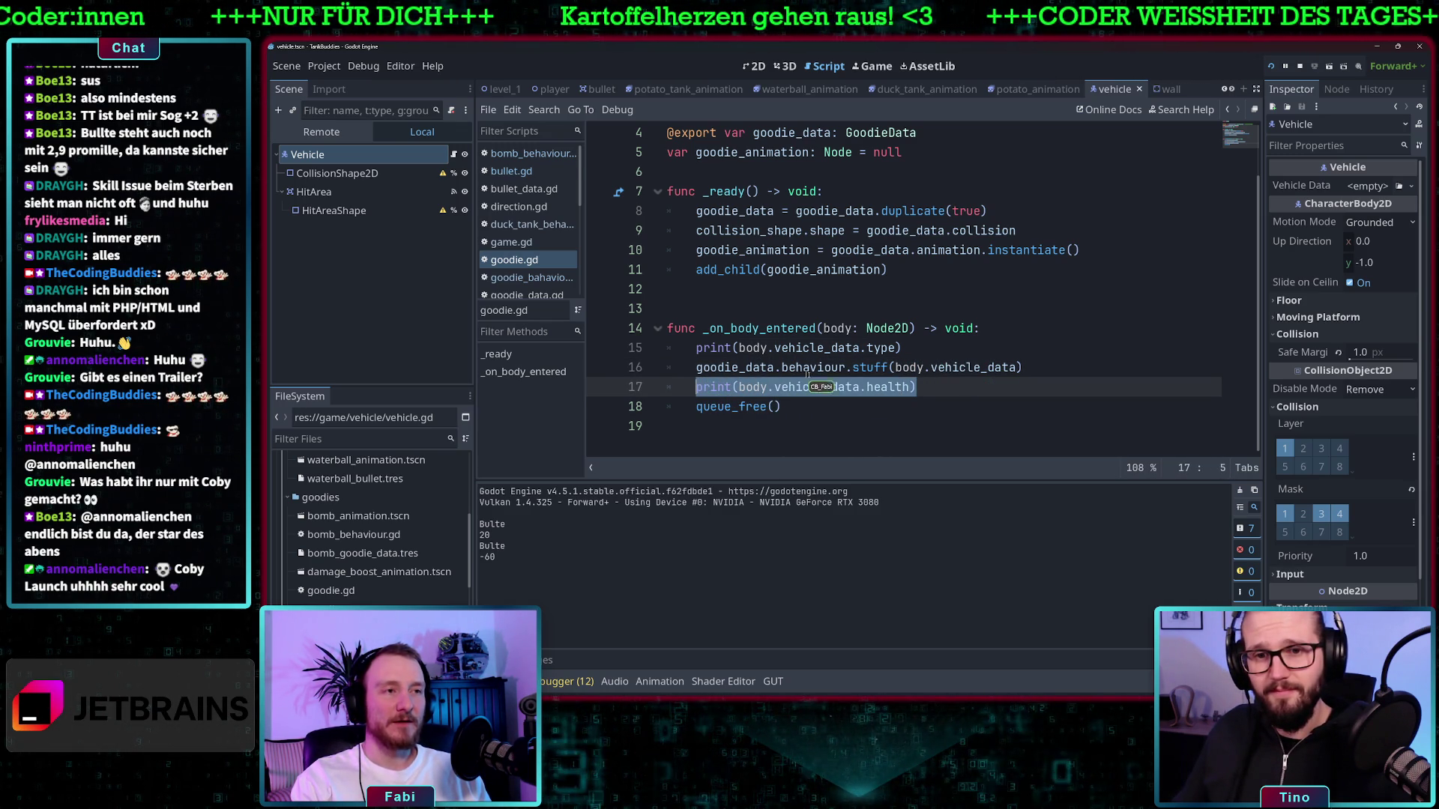
{"action": "left_click", "coordinate": [939, 386]}
{"action": "left_click_drag", "start_coordinate": [897, 367], "coordinate": [1016, 367]}
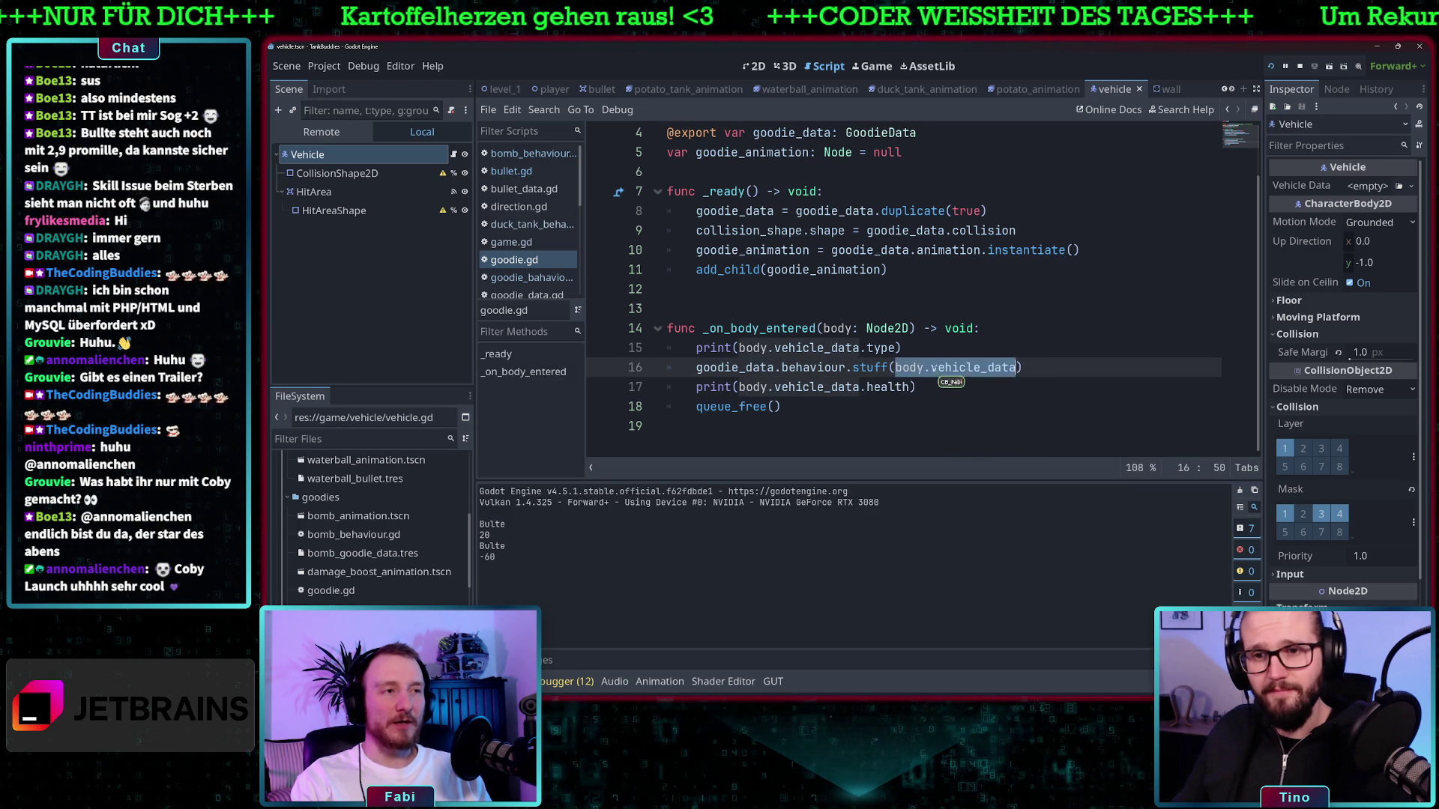
{"action": "mouse_move", "coordinate": [902, 367]}
{"action": "left_mouse_down"}
{"action": "mouse_move", "coordinate": [980, 367]}
{"action": "mouse_move", "coordinate": [696, 386]}
{"action": "left_mouse_up"}
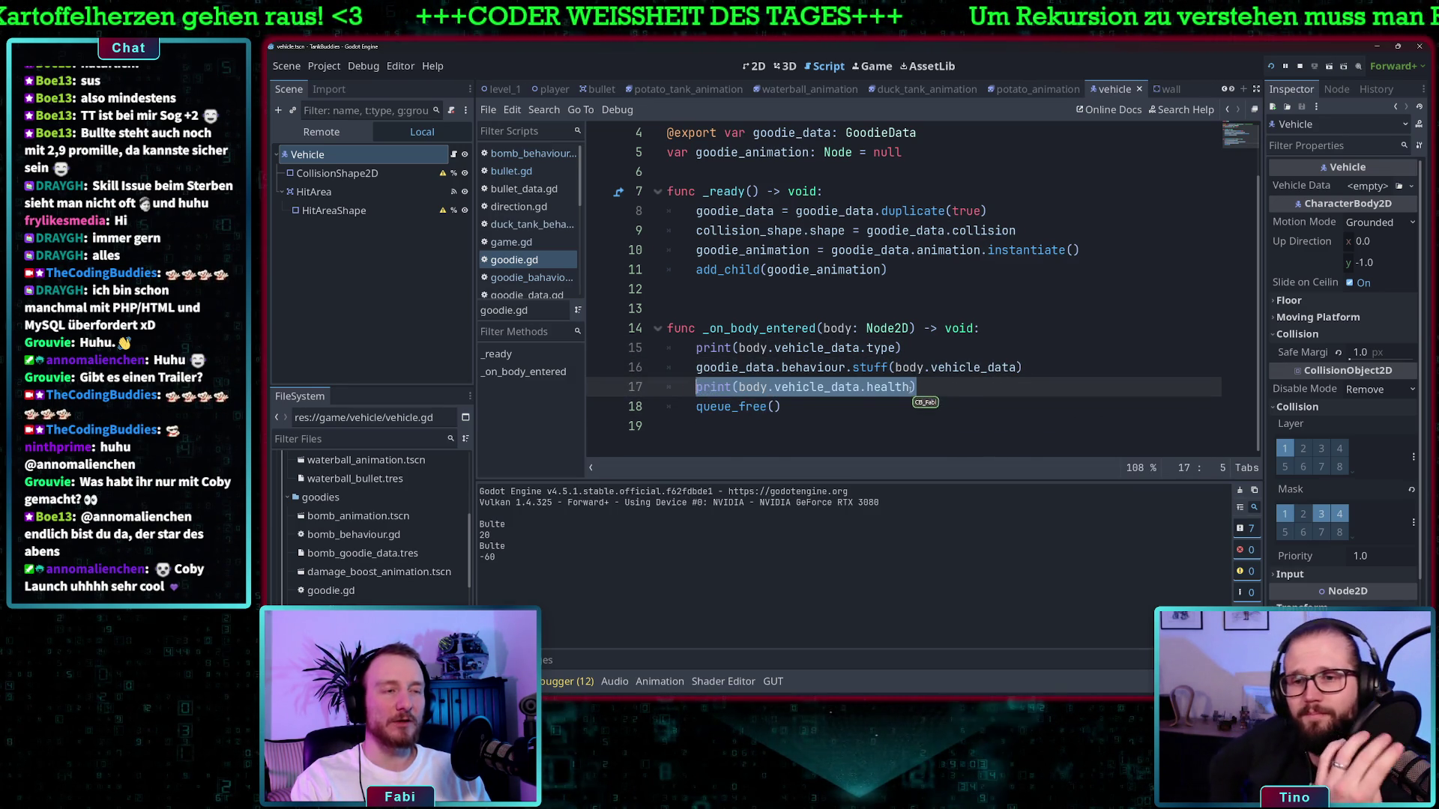
{"action": "left_click", "coordinate": [916, 387]}
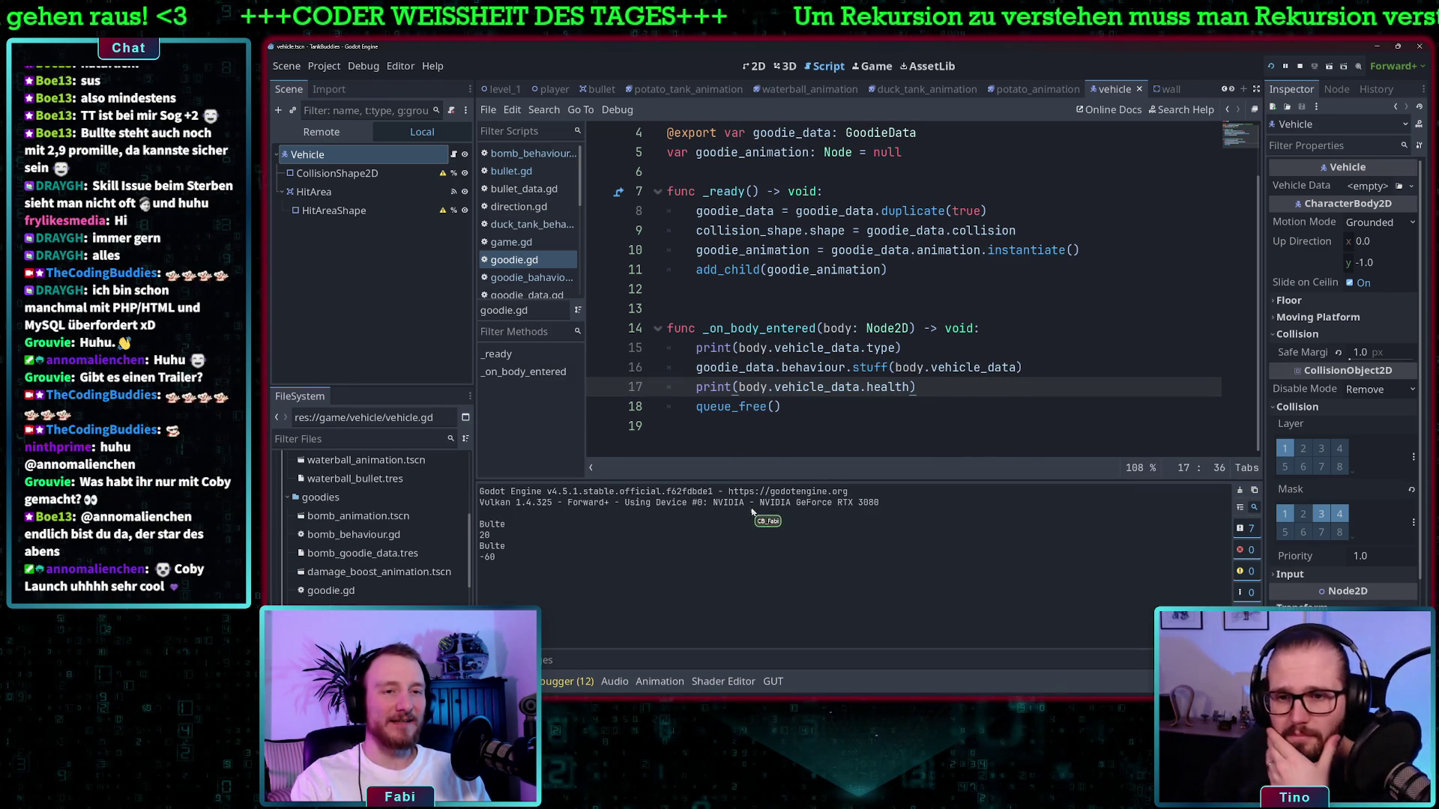
{"action": "left_click", "coordinate": [973, 368]}
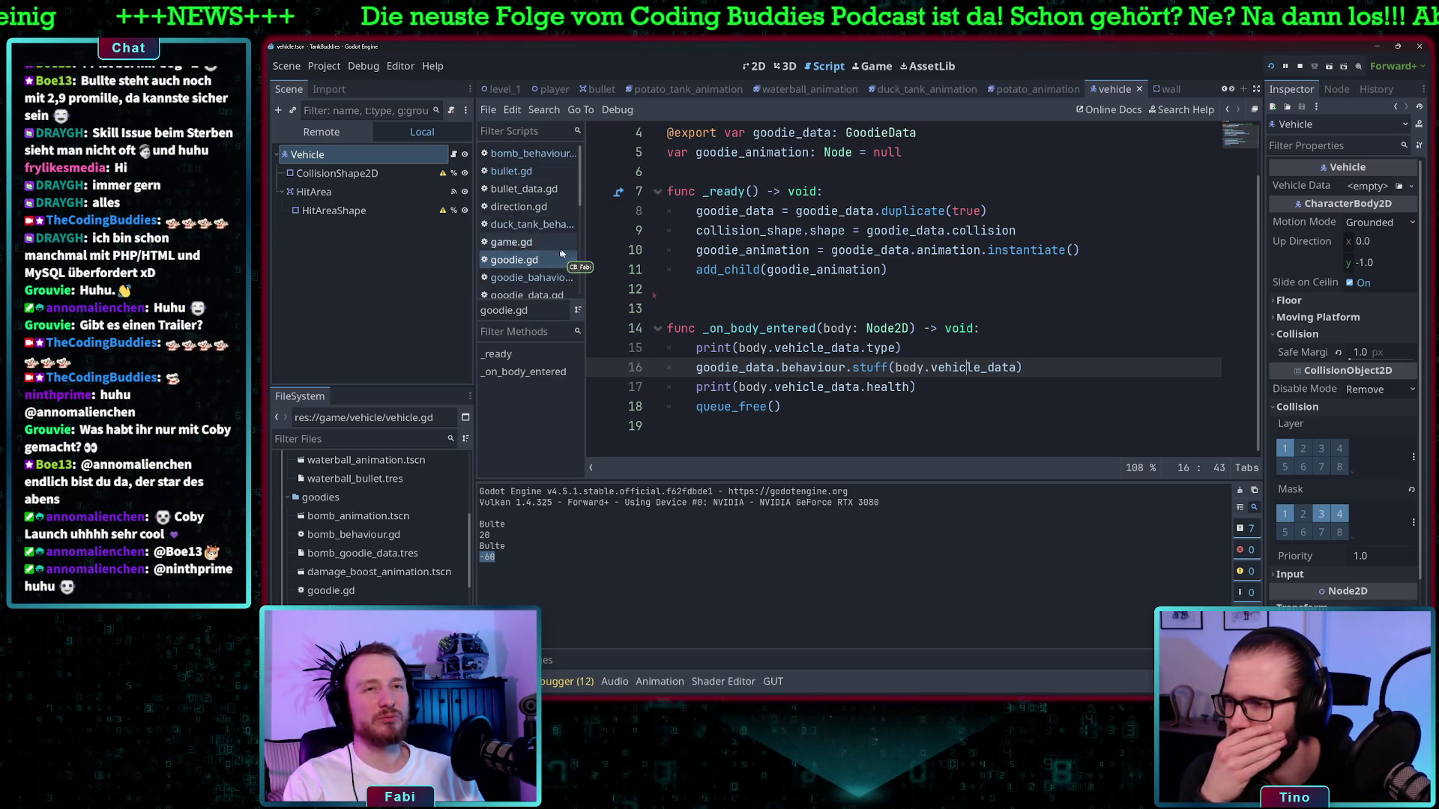
Open vehicle.gd from the Scripts list
{"action": "scroll", "coordinate": [551, 257], "scroll_direction": "down", "scroll_amount": 2}
{"action": "scroll", "coordinate": [551, 257], "scroll_direction": "down", "scroll_amount": 10}
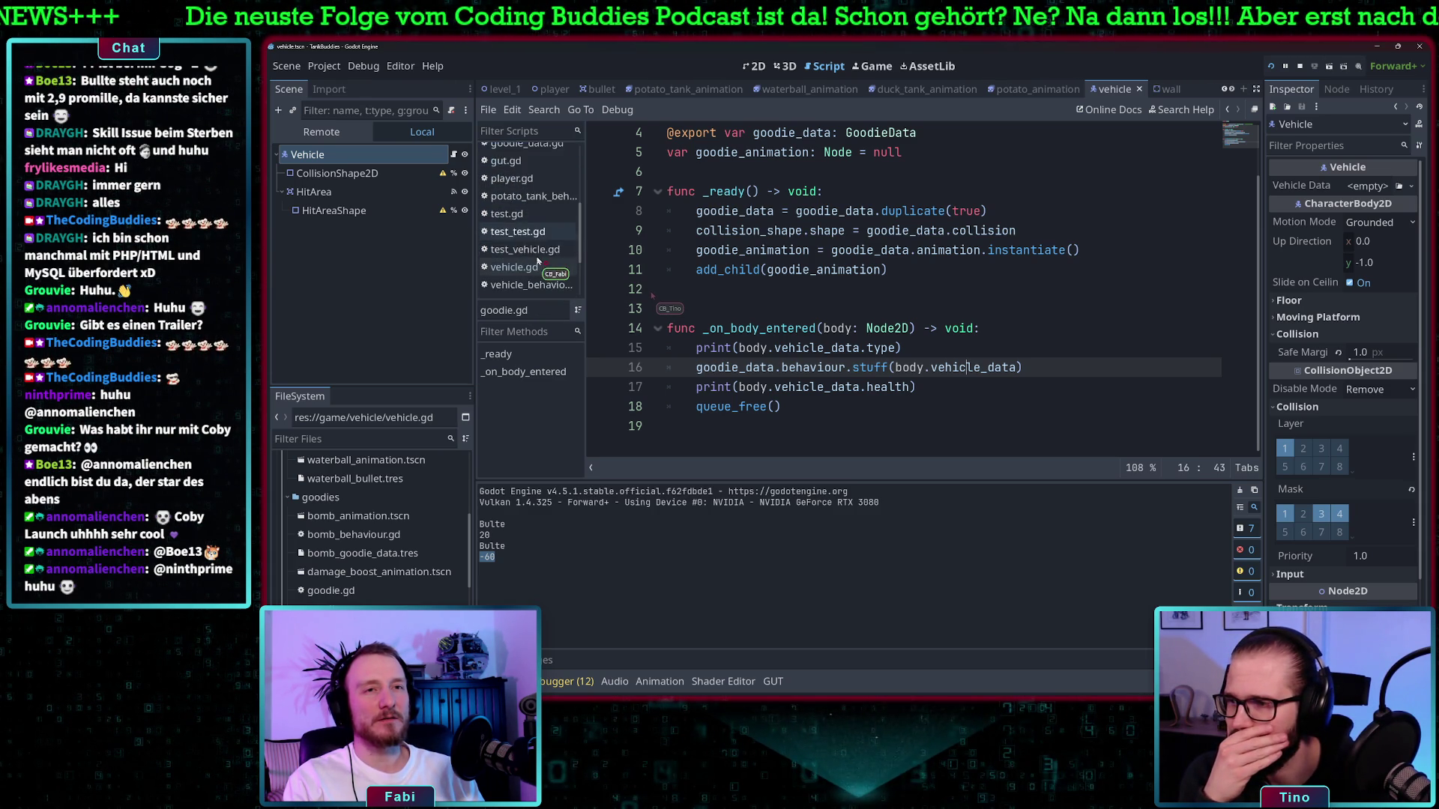
{"action": "scroll", "coordinate": [538, 260], "scroll_direction": "up", "scroll_amount": 1}
{"action": "left_click", "coordinate": [528, 230]}
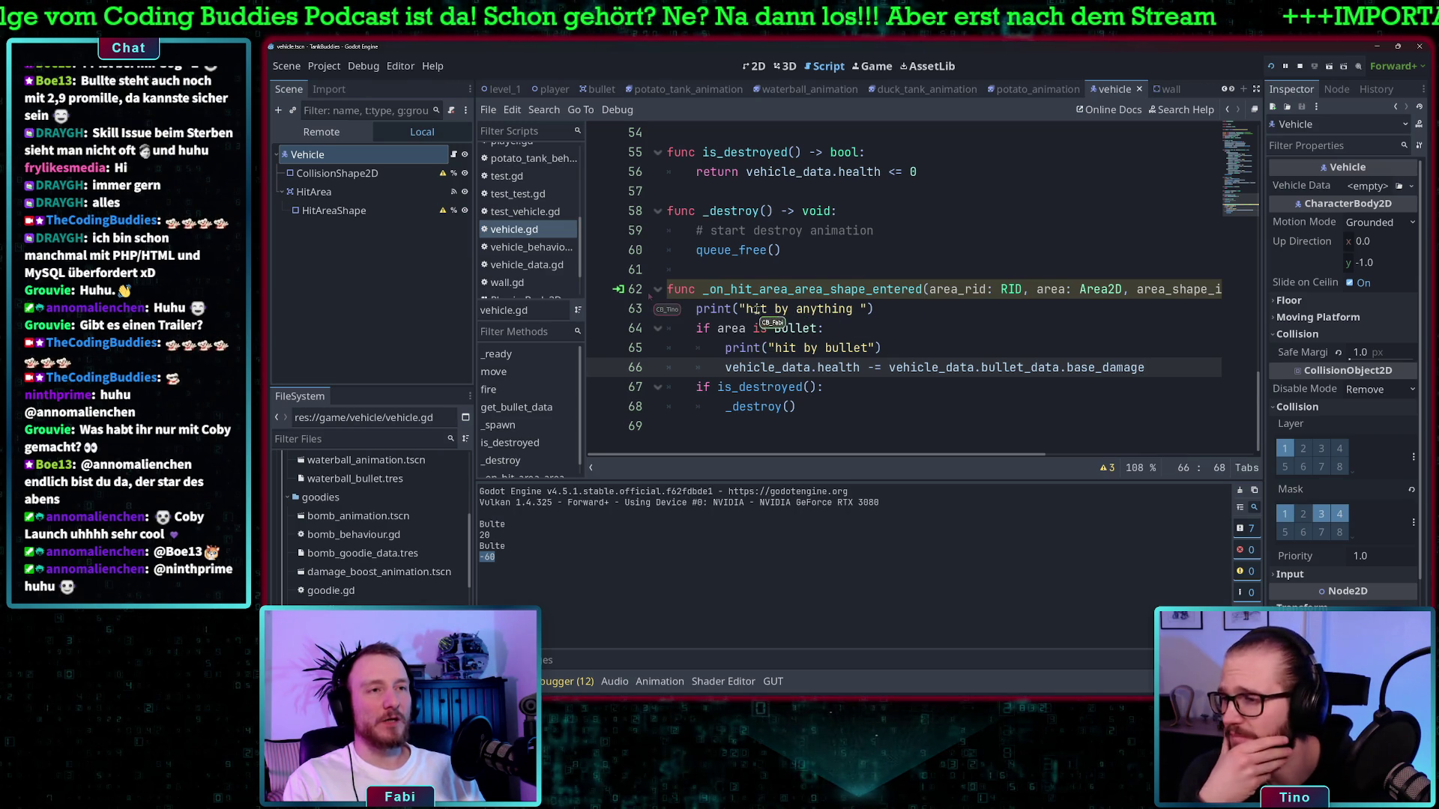
{"action": "left_click", "coordinate": [895, 311]}
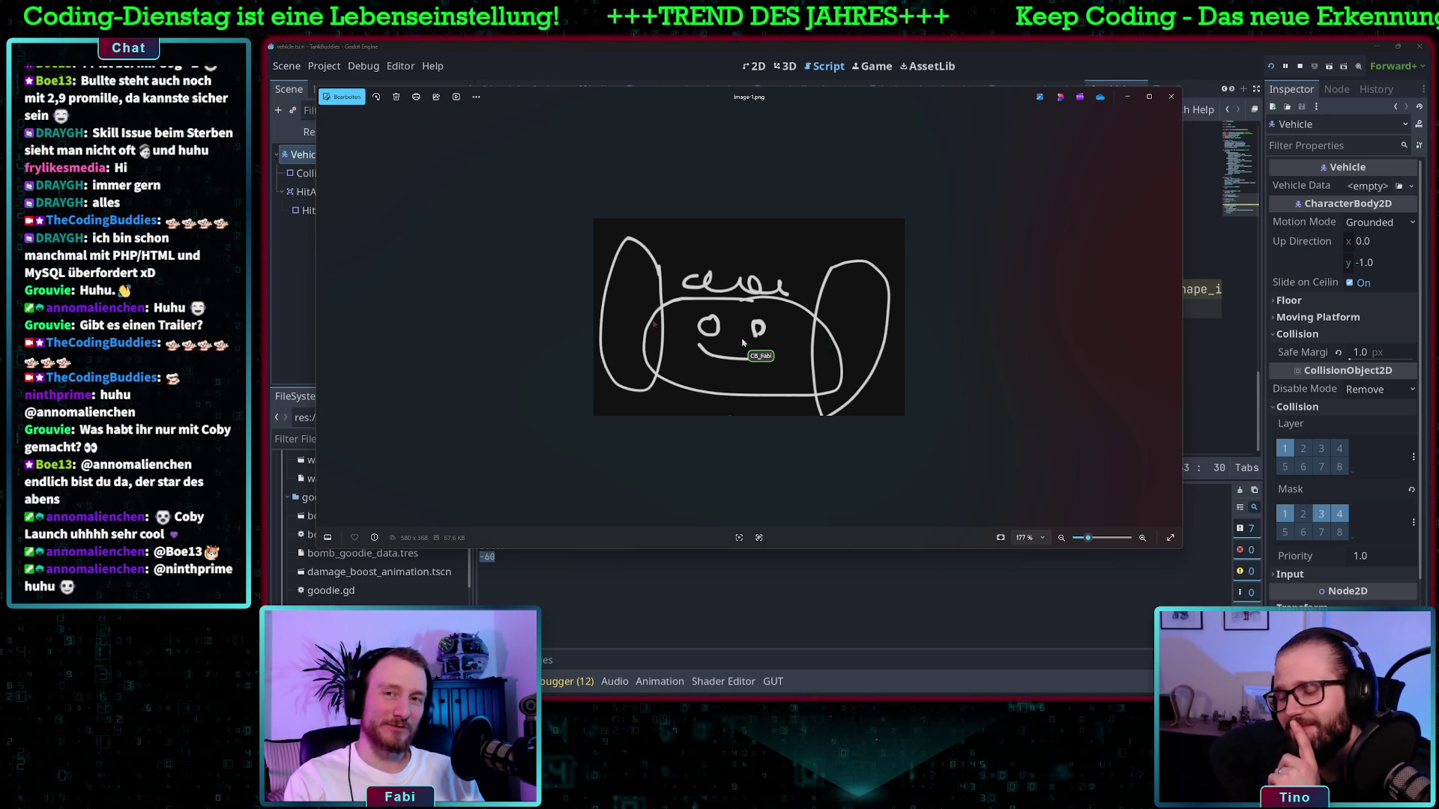
{"action": "left_click", "coordinate": [1171, 98]}
{"action": "left_click", "coordinate": [912, 347]}
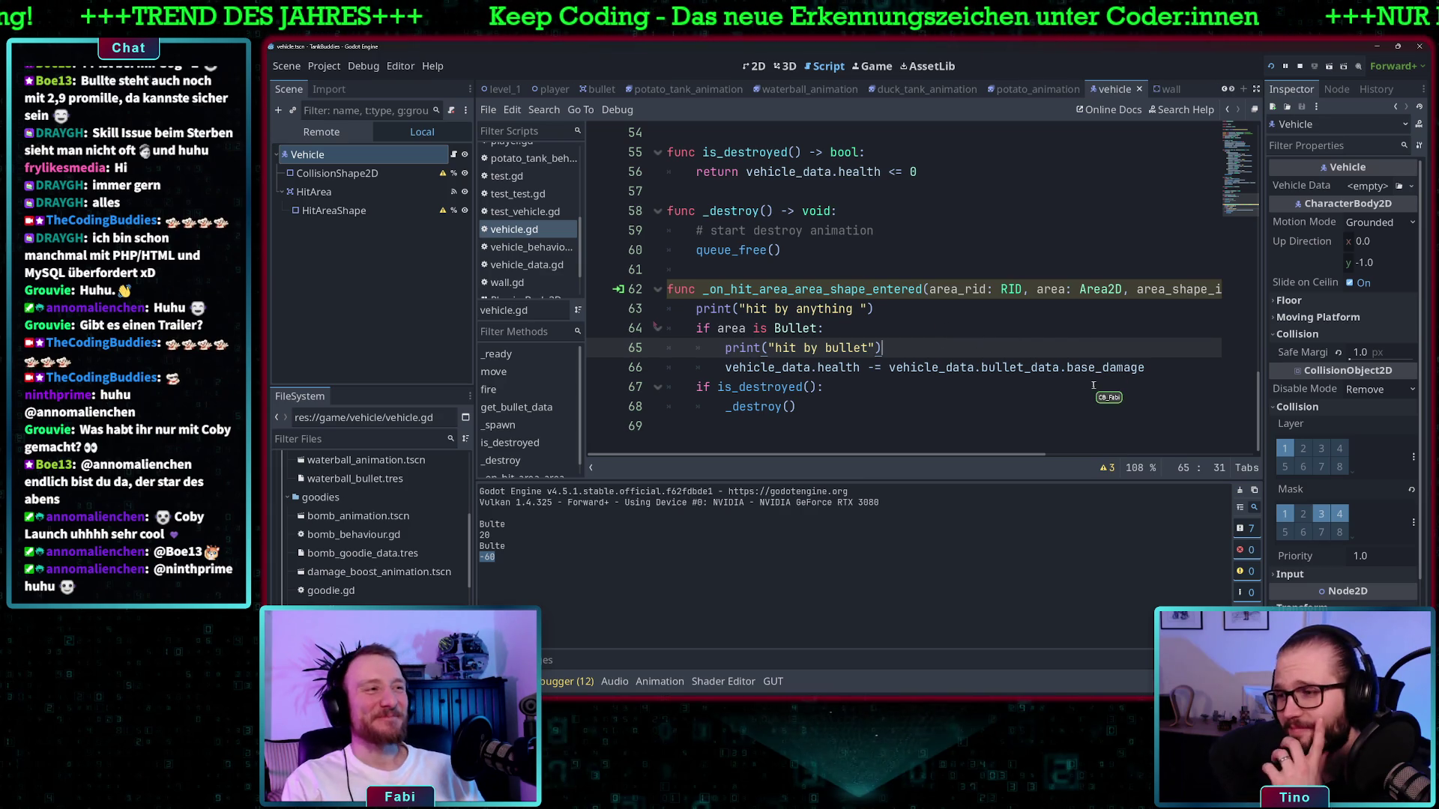
Replace the "hit by anything" message with print(area) on line 63, then run the game
{"action": "scroll", "coordinate": [958, 314], "scroll_direction": "right", "scroll_amount": 5}
{"action": "scroll", "coordinate": [960, 314], "scroll_direction": "left", "scroll_amount": 5}
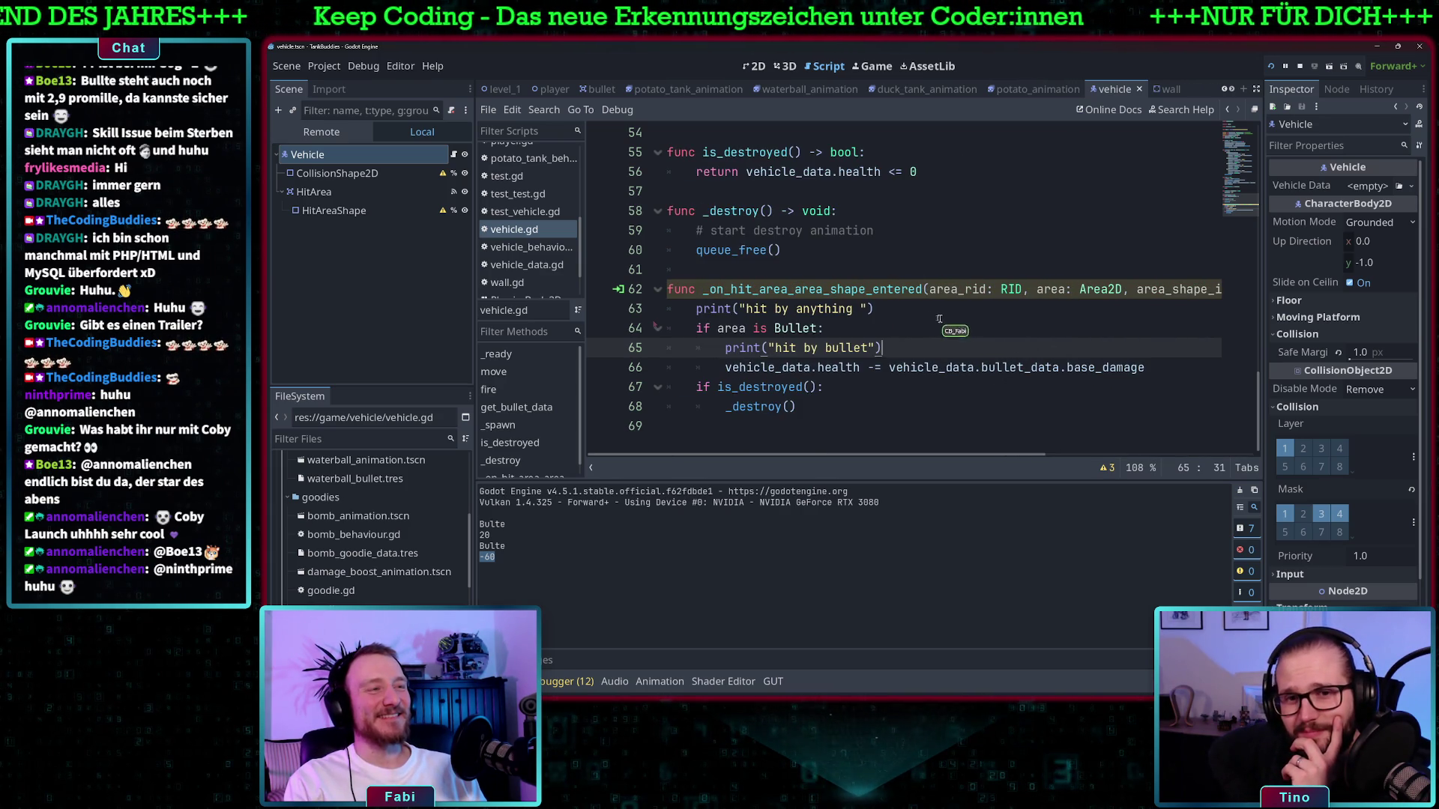
{"action": "left_click", "coordinate": [929, 313]}
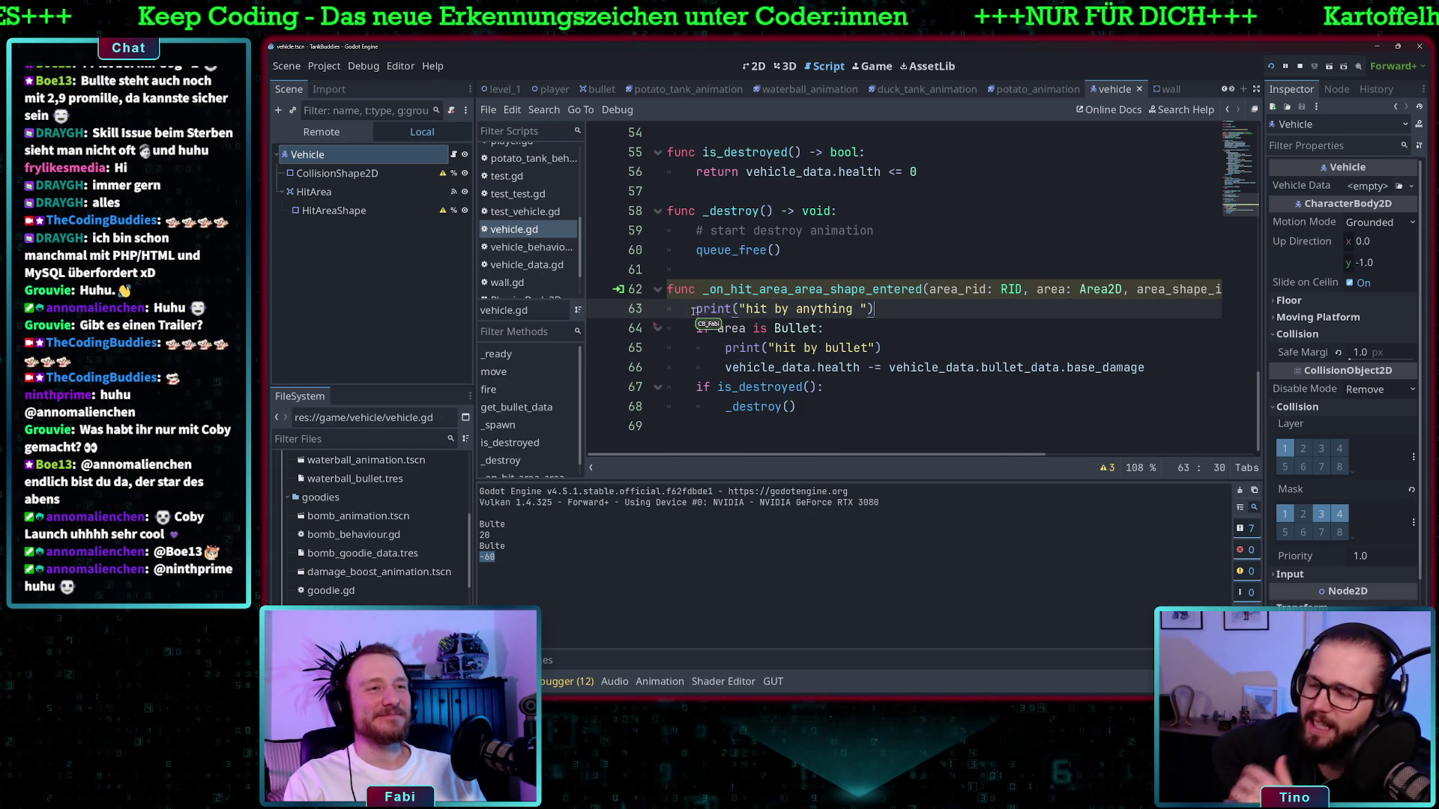
{"action": "double_click", "coordinate": [825, 289]}
{"action": "left_click", "coordinate": [869, 308]}
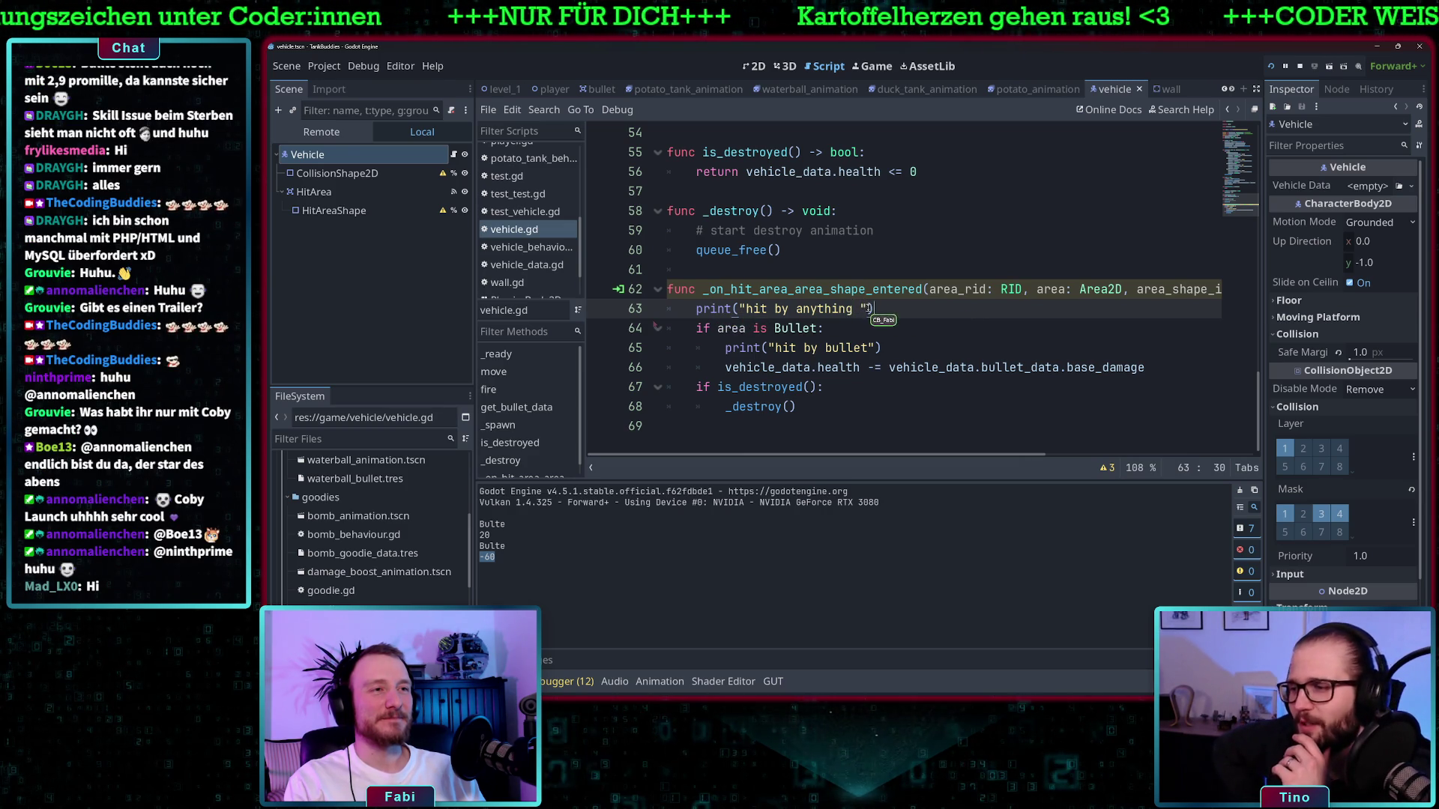
{"action": "left_click_drag", "start_coordinate": [867, 309], "coordinate": [739, 308]}
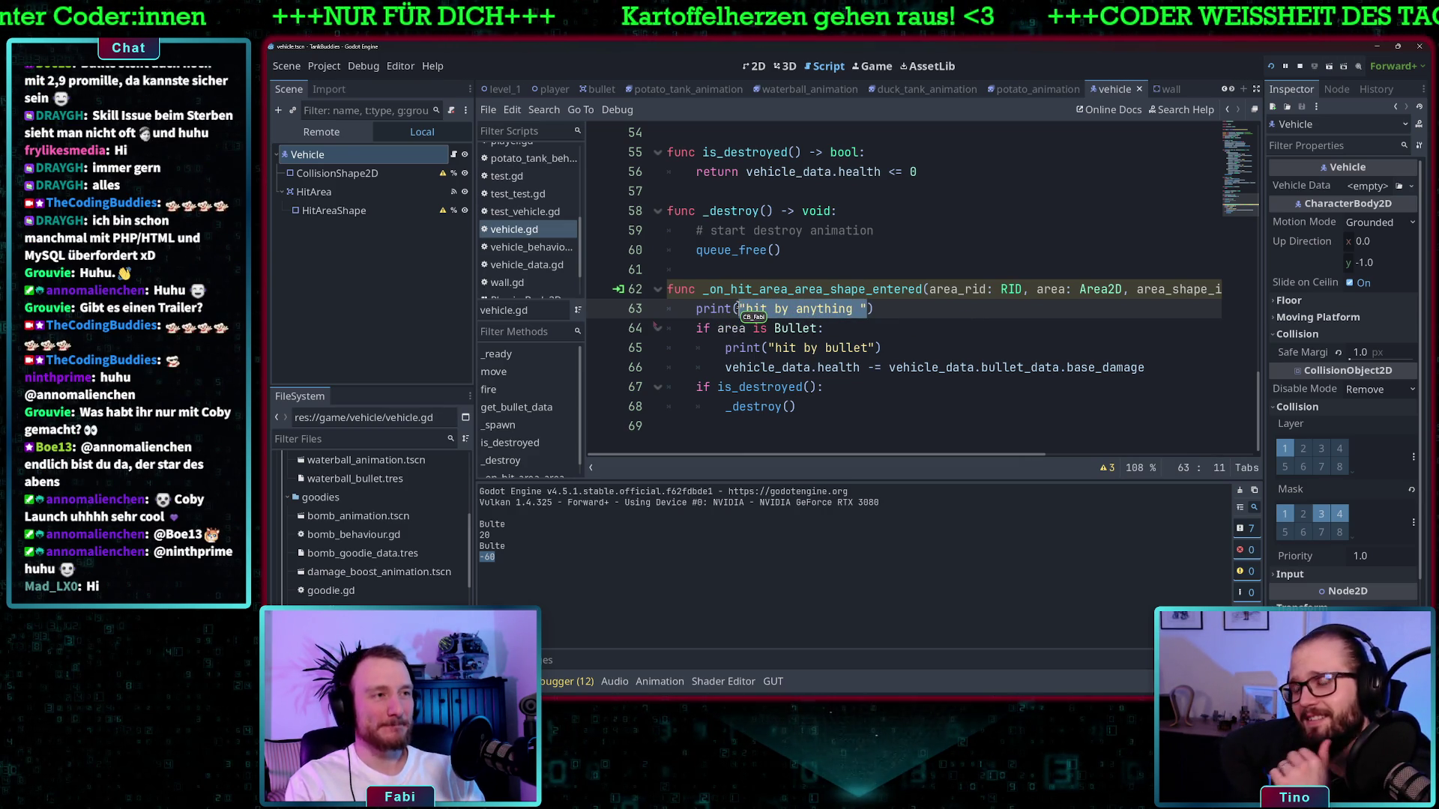
{"action": "type", "text": "area"}
{"action": "left_click", "coordinate": [889, 330]}
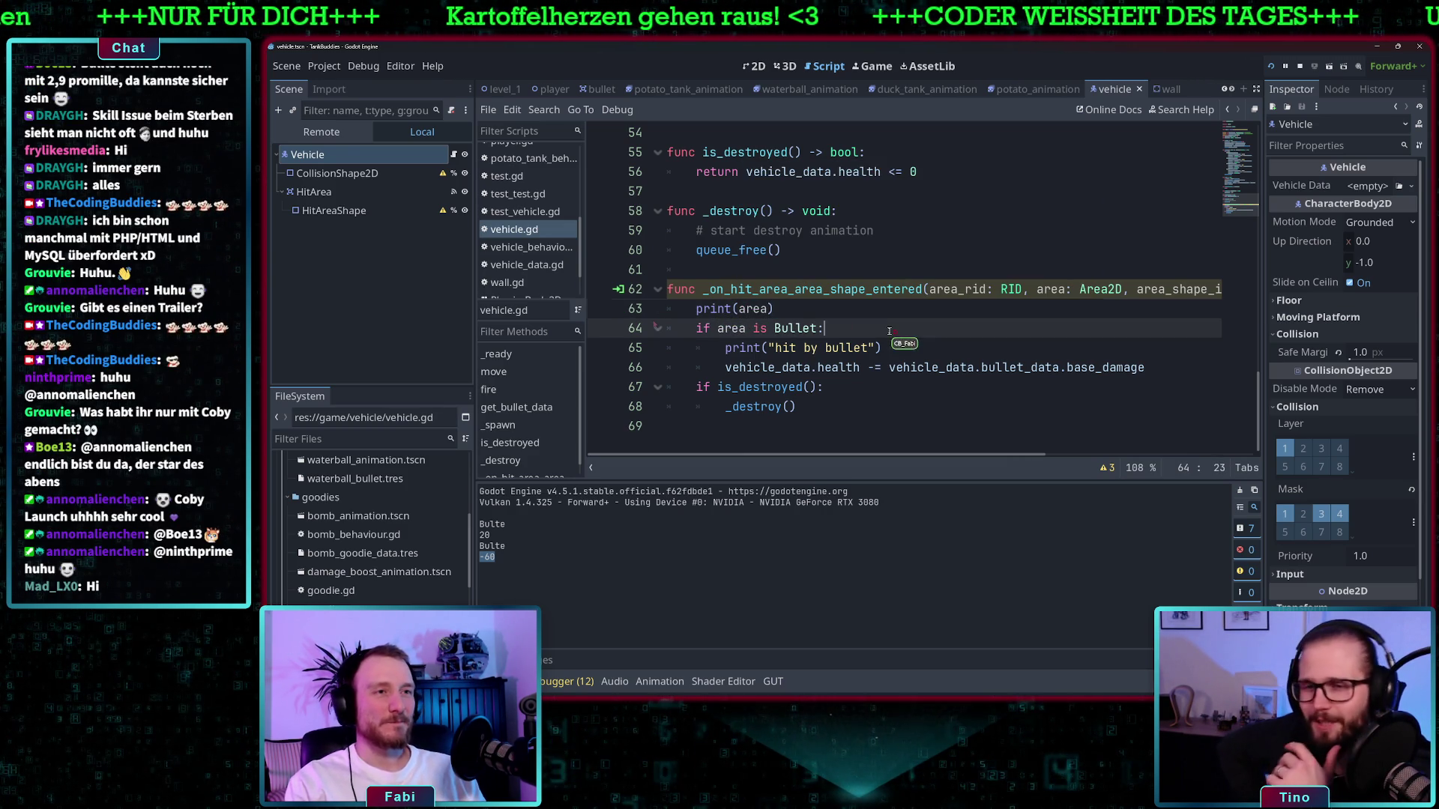
{"action": "left_click", "coordinate": [1269, 66]}
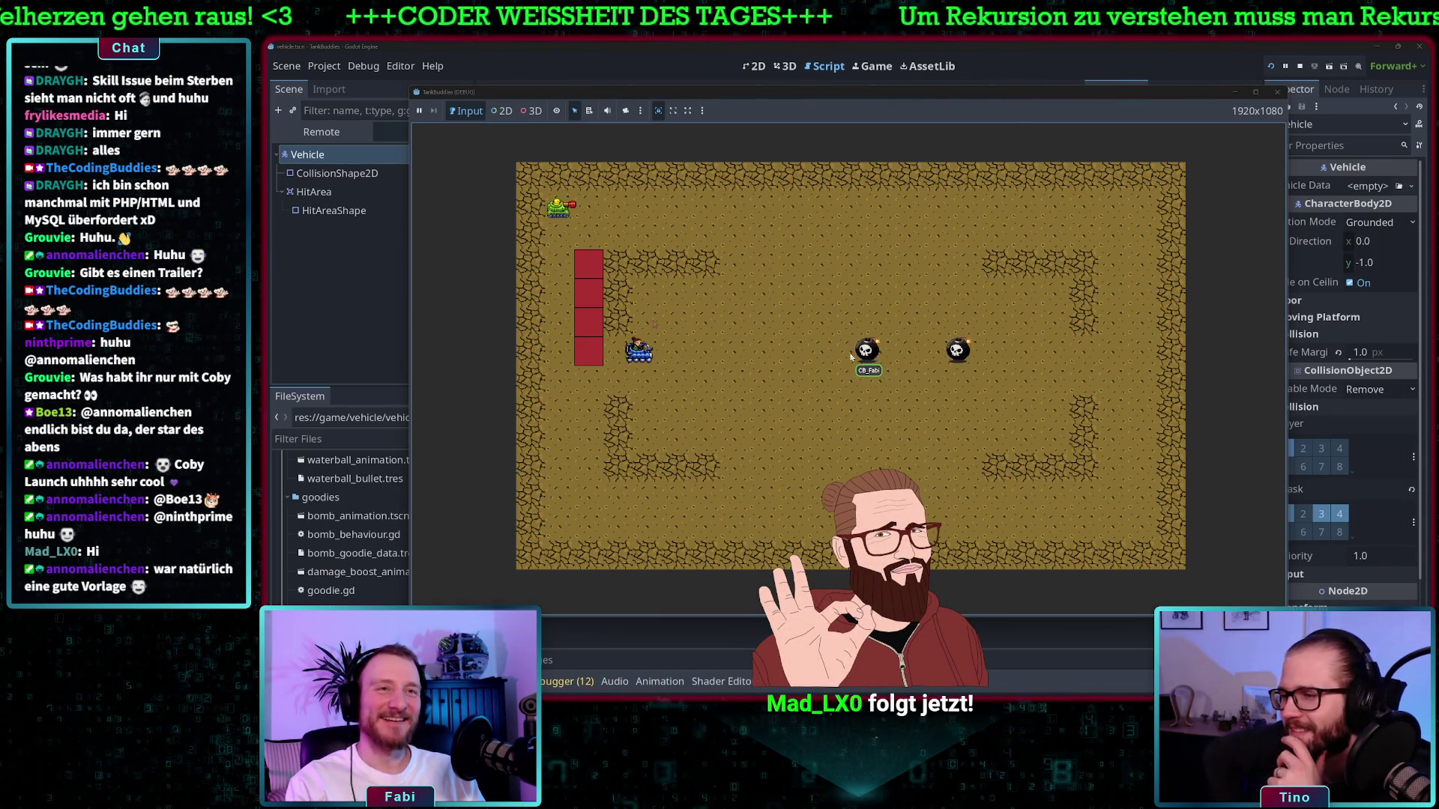
Drive the green tank right and down onto the bomb
{"action": "key", "text": "Right"}
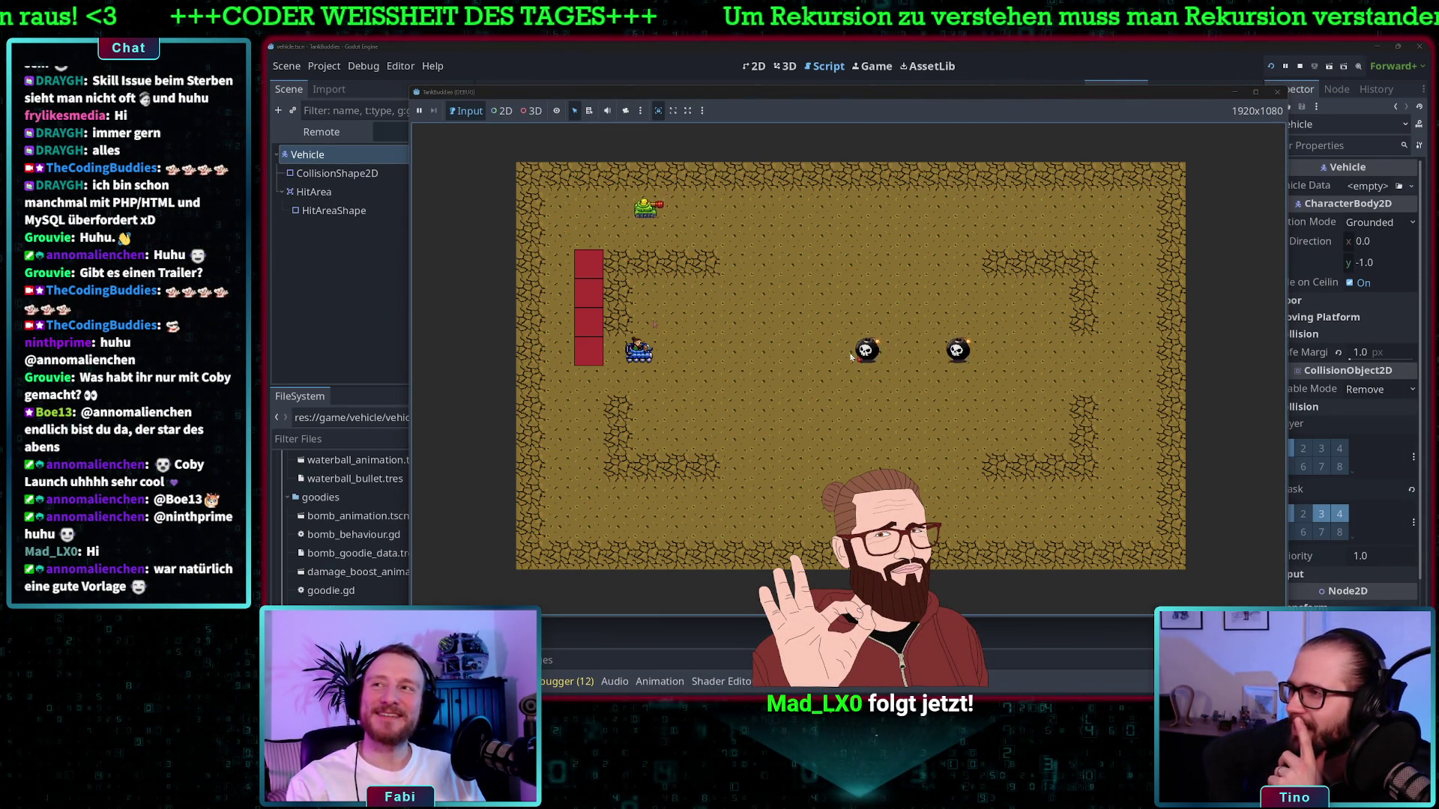
{"action": "key", "text": "Down"}
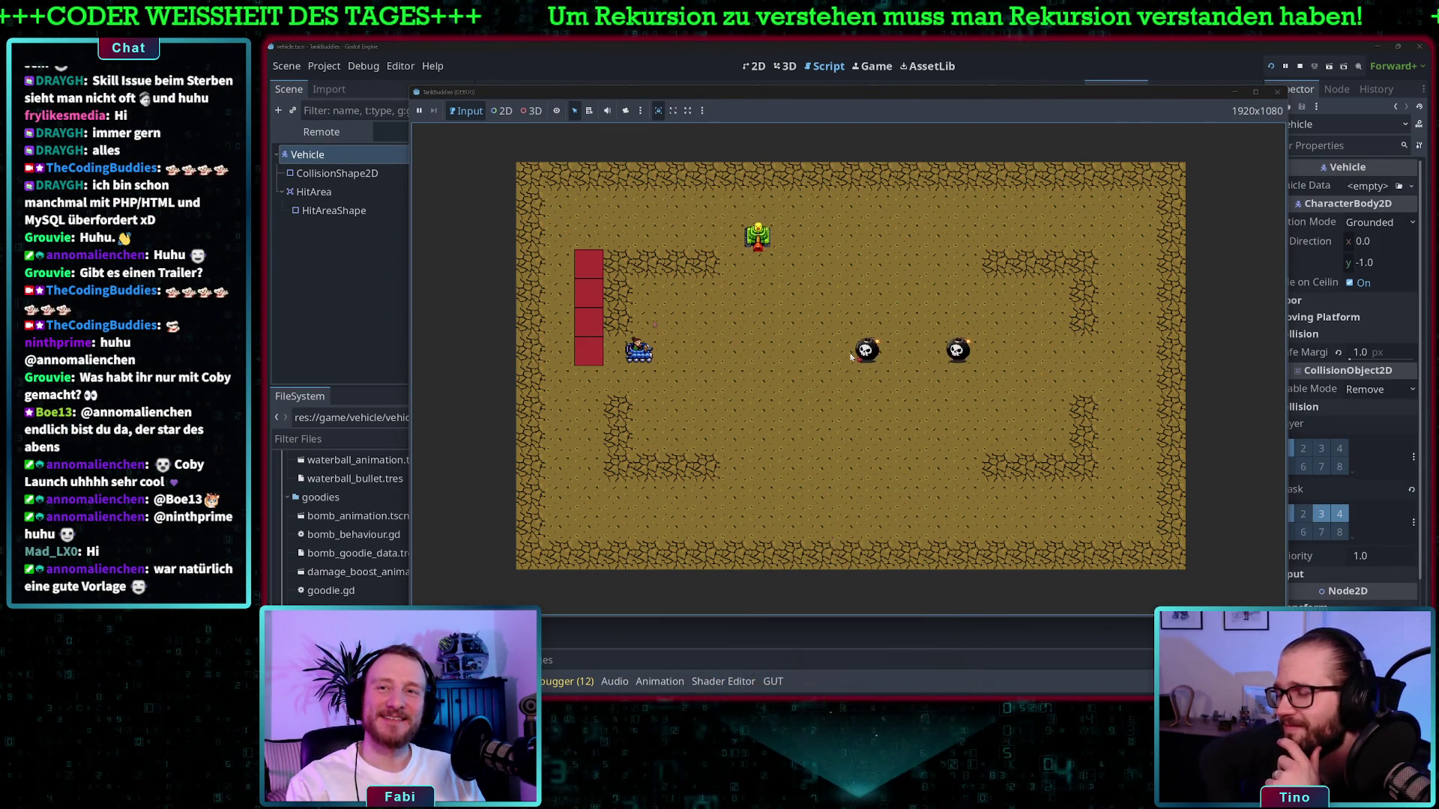
{"action": "key", "text": "Right"}
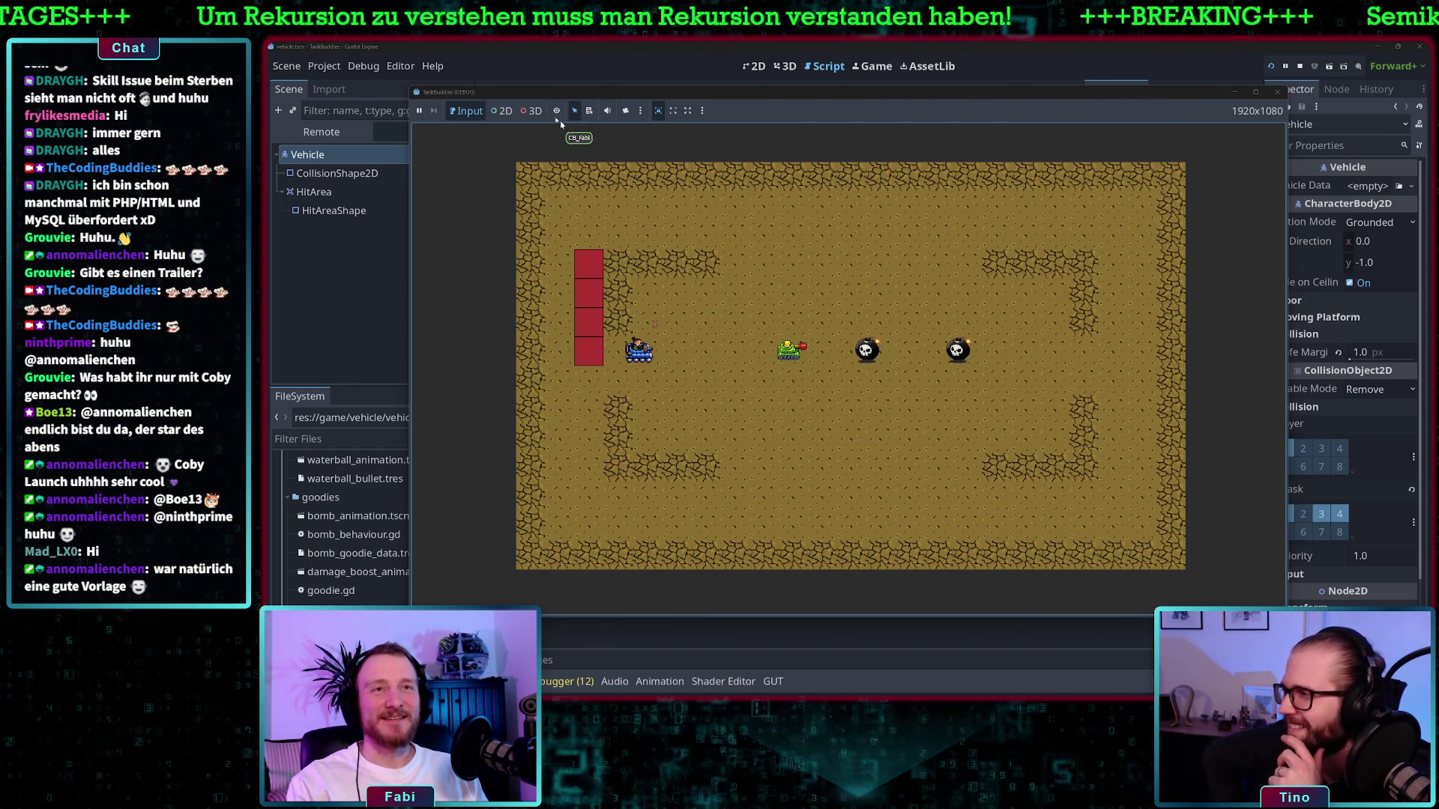
{"action": "mouse_move", "coordinate": [537, 96]}
{"action": "left_mouse_down"}
{"action": "mouse_move", "coordinate": [809, 107]}
{"action": "mouse_move", "coordinate": [744, 81]}
{"action": "left_mouse_up"}
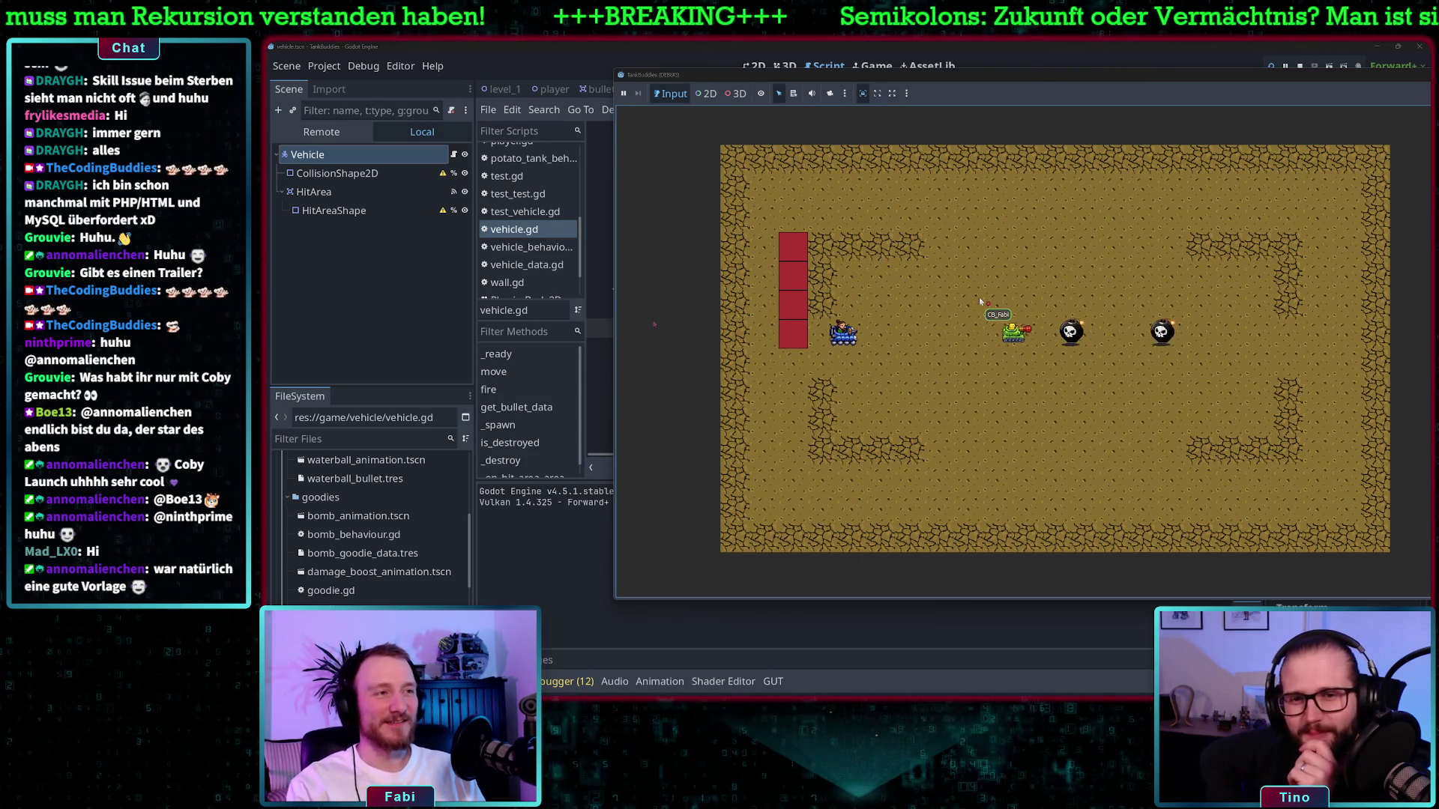
{"action": "key", "text": "Right"}
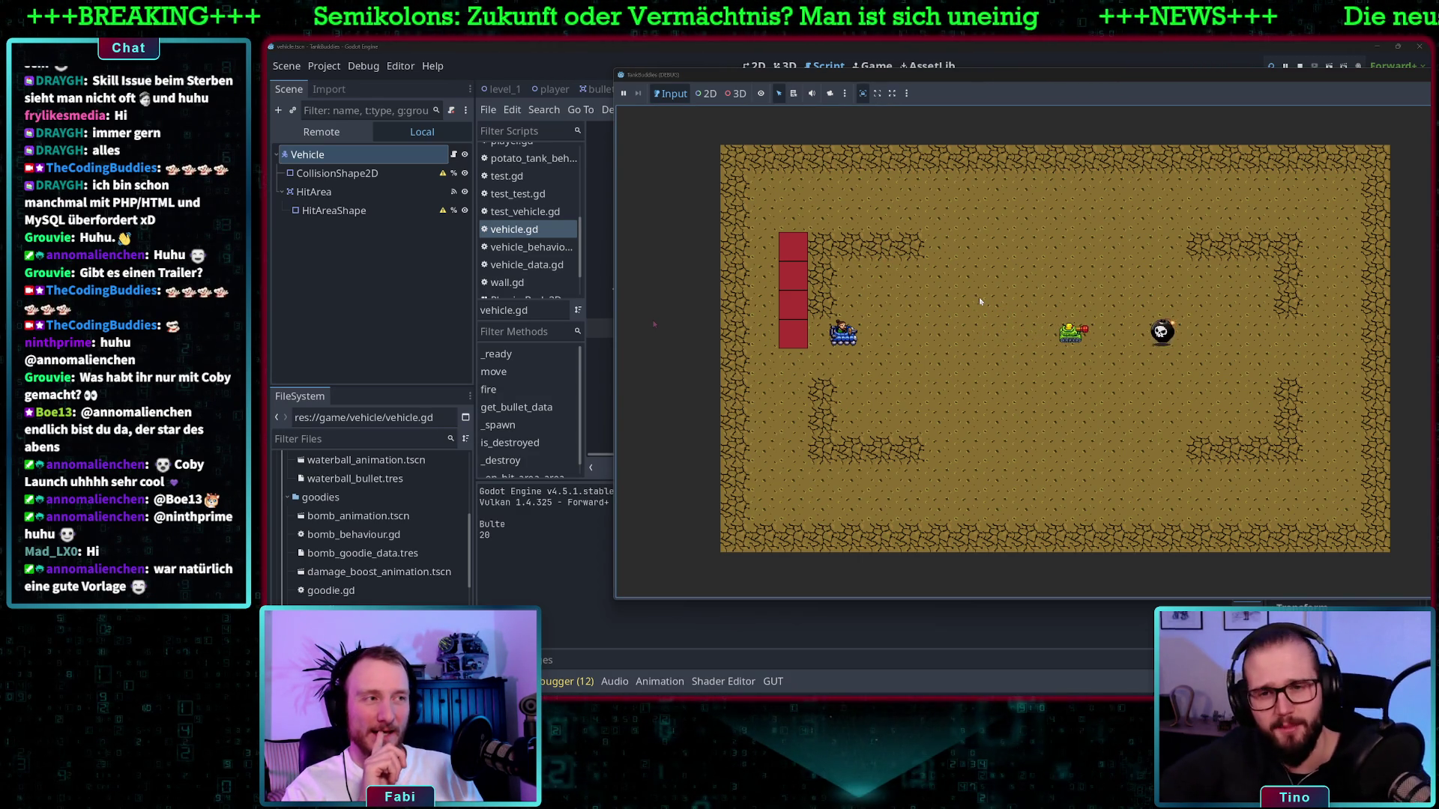
Maneuver the green tank beside the blue tank and fire bullets at it
{"action": "key", "text": "Left"}
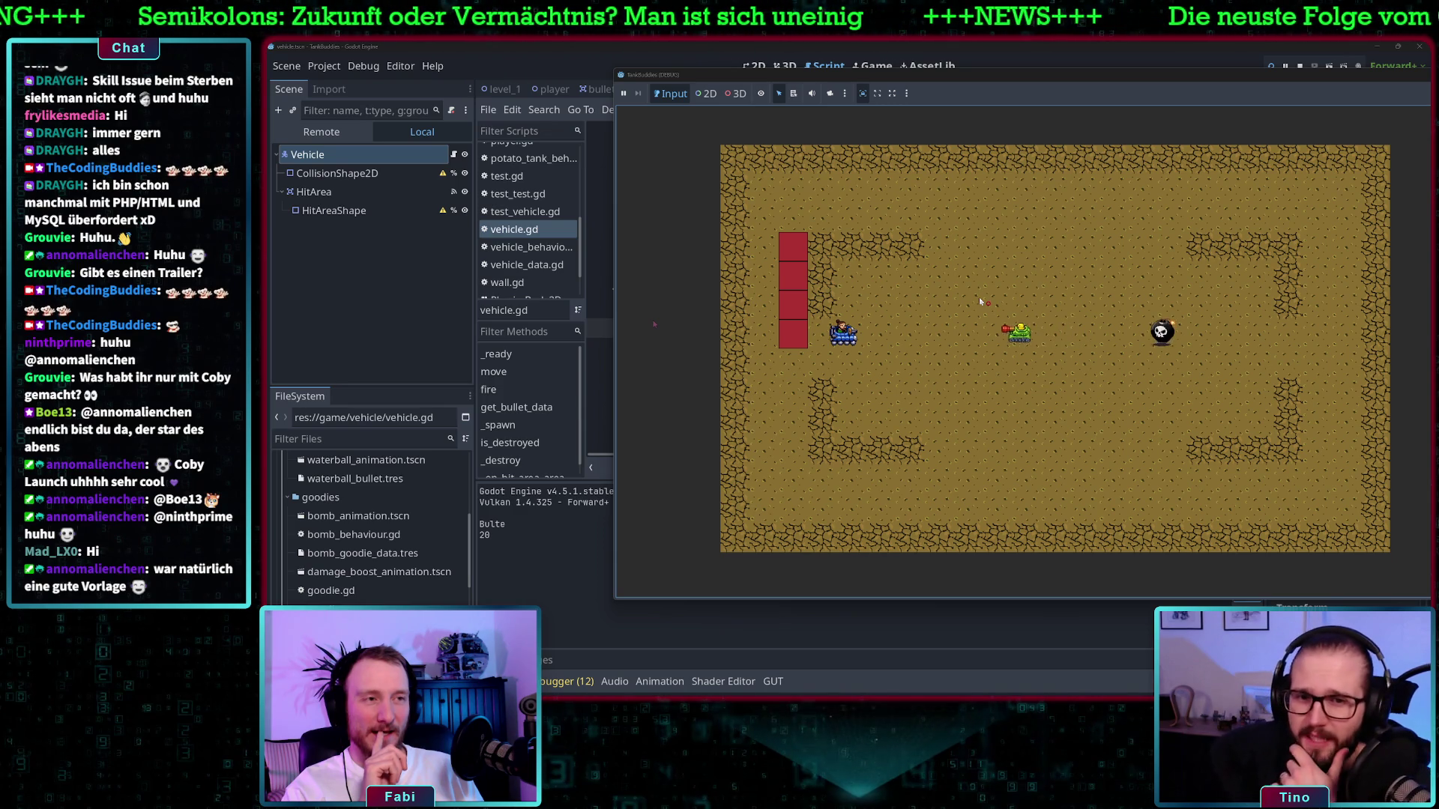
{"action": "key", "text": "Left"}
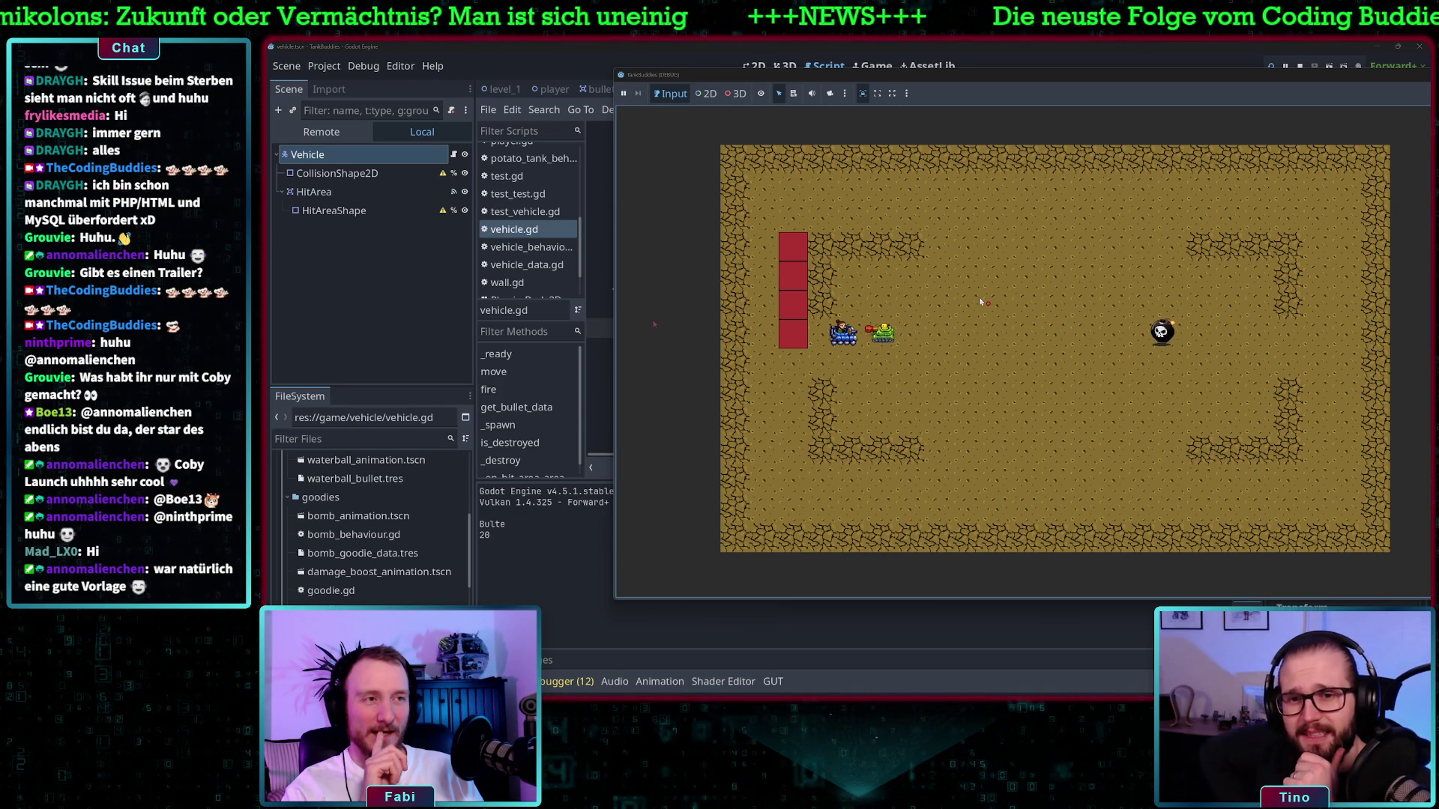
{"action": "key", "text": "Up"}
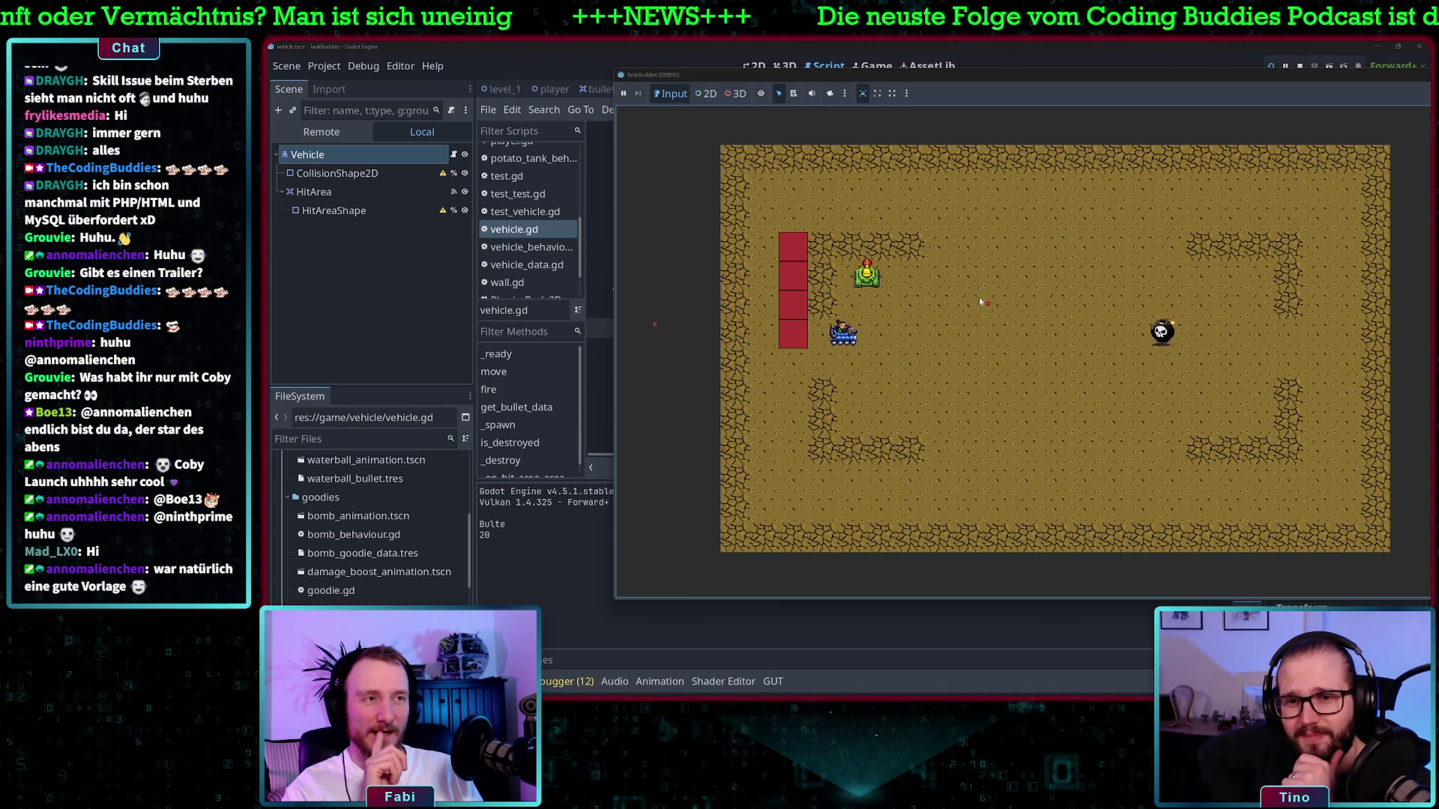
{"action": "key", "text": "Down"}
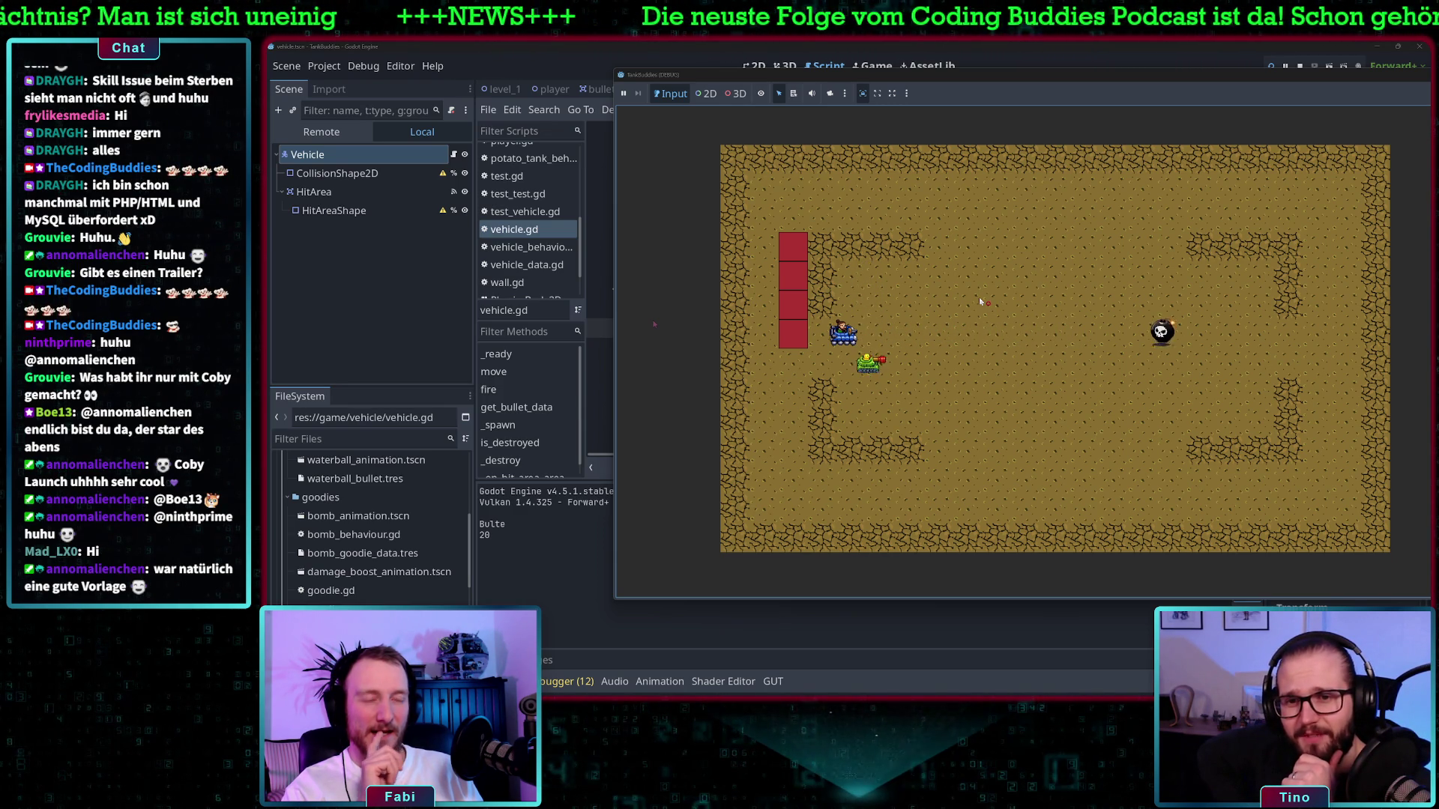
{"action": "key", "text": "Right"}
{"action": "key", "text": "Up"}
{"action": "key", "text": "Left"}
{"action": "key", "text": "space"}
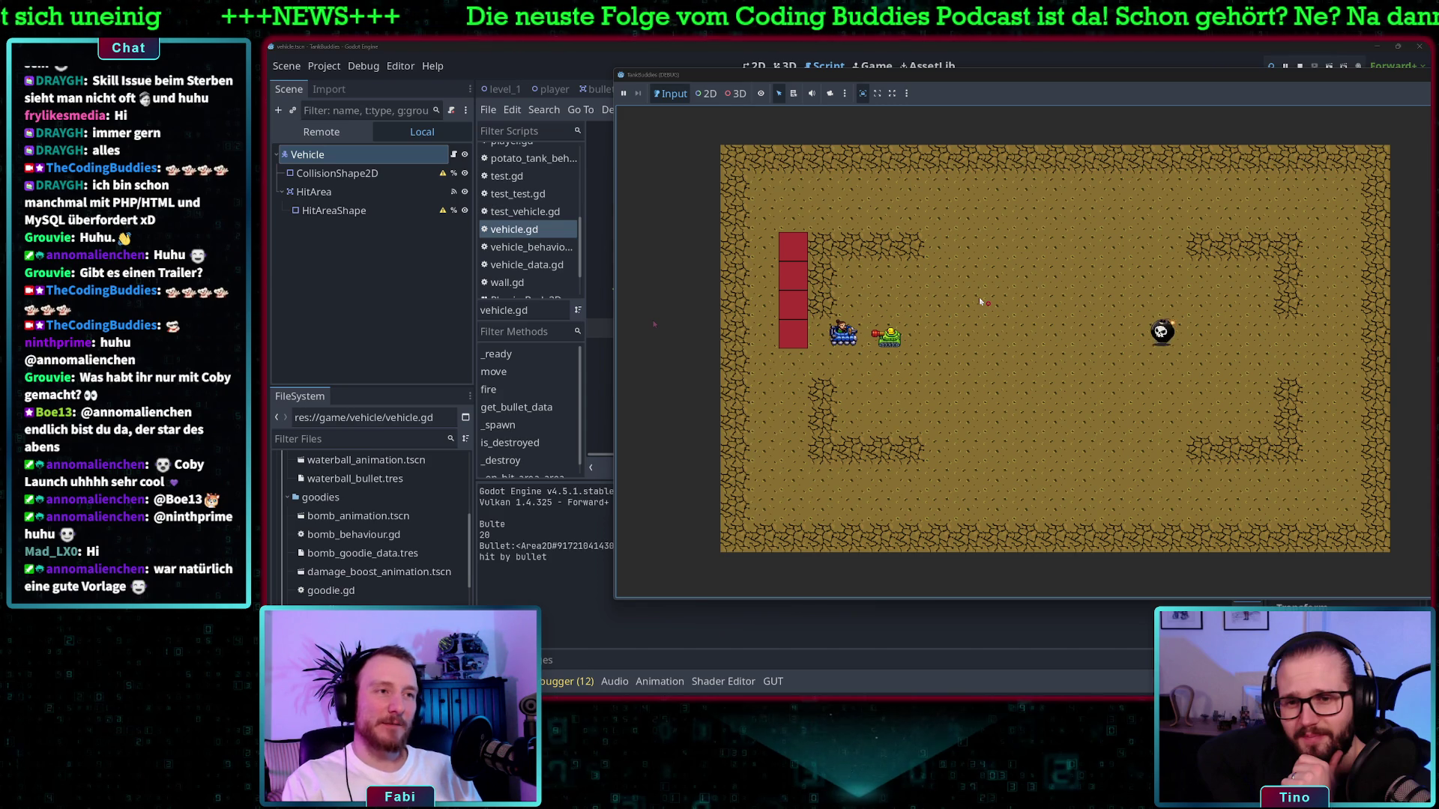
{"action": "key", "text": "Right"}
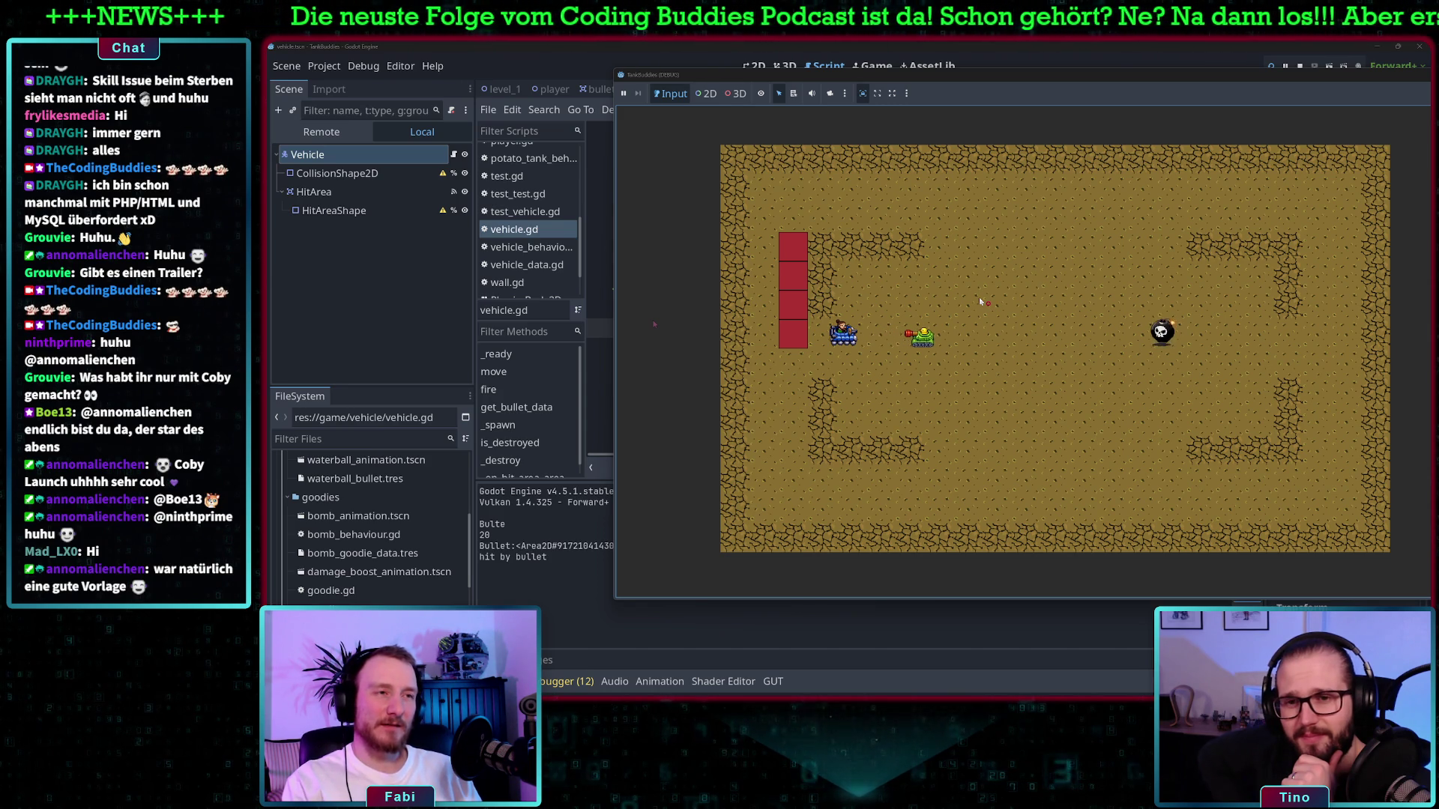
{"action": "key", "text": "Left"}
{"action": "key", "text": "space"}
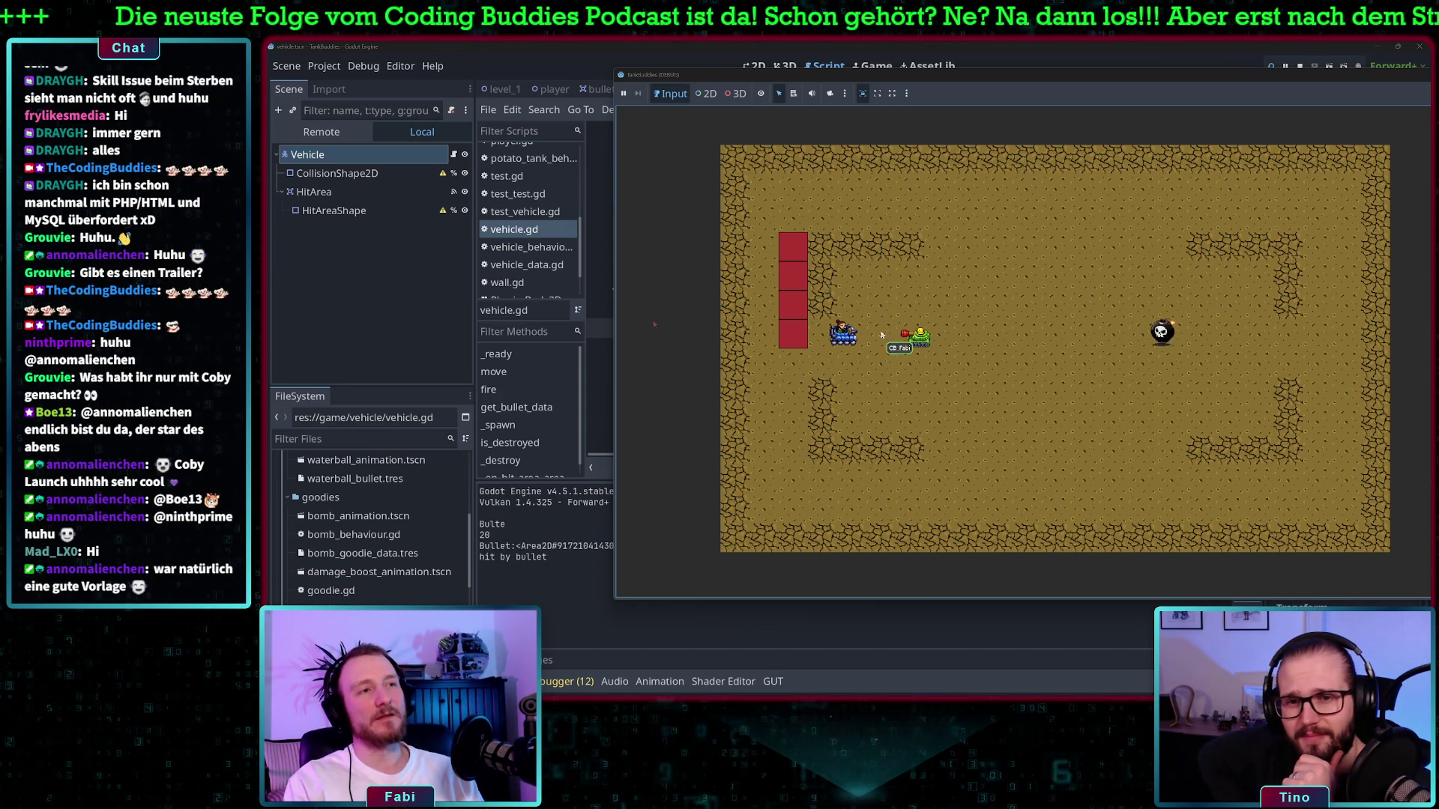
Drag the TankBuddies (DEBUG) window down to uncover vehicle.gd's destroy and hit-handler code
{"action": "mouse_move", "coordinate": [791, 80]}
{"action": "left_mouse_down"}
{"action": "mouse_move", "coordinate": [749, 535]}
{"action": "mouse_move", "coordinate": [725, 285]}
{"action": "left_mouse_up"}
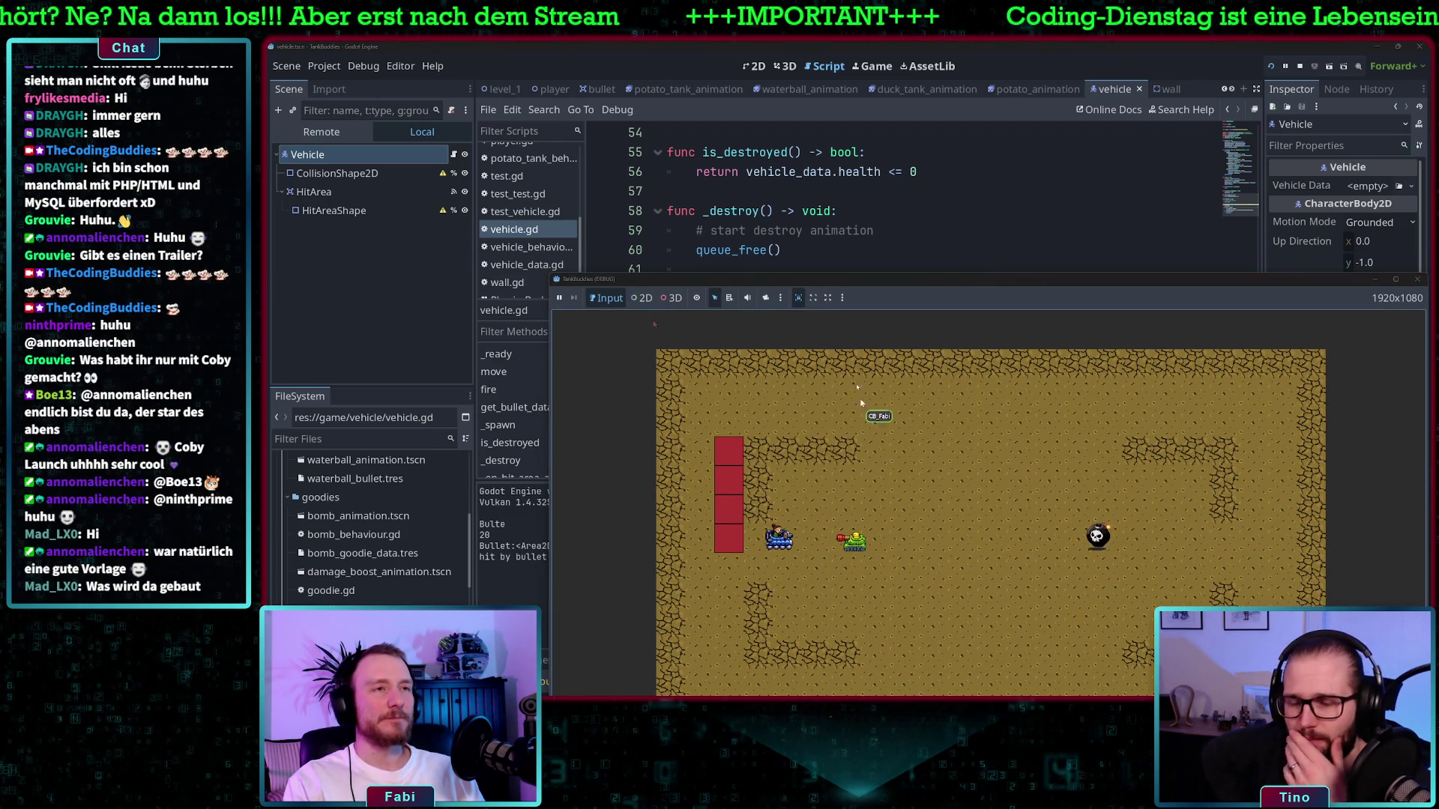
{"action": "left_click_drag", "start_coordinate": [890, 287], "coordinate": [888, 387]}
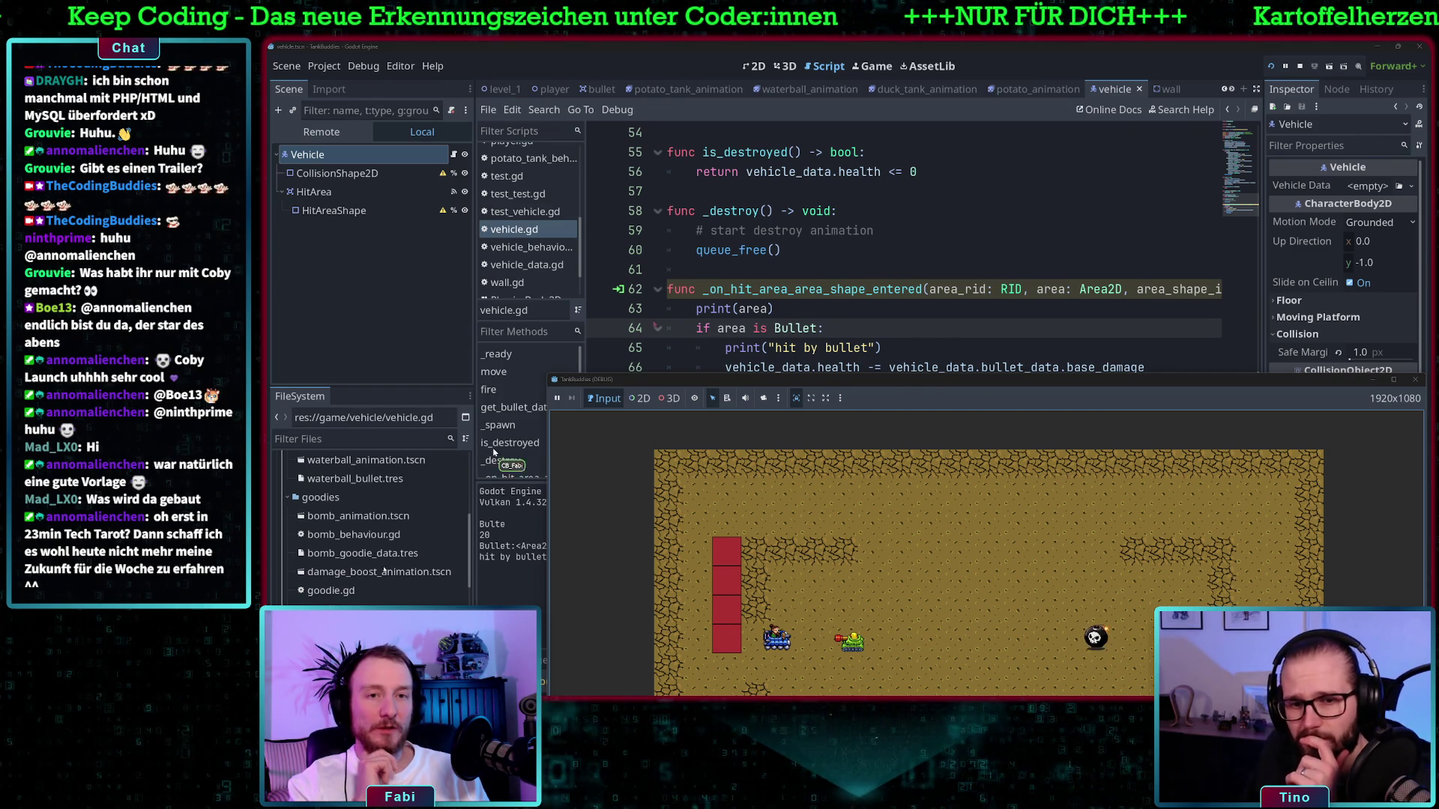
{"action": "scroll", "coordinate": [330, 539], "scroll_direction": "up", "scroll_amount": 5}
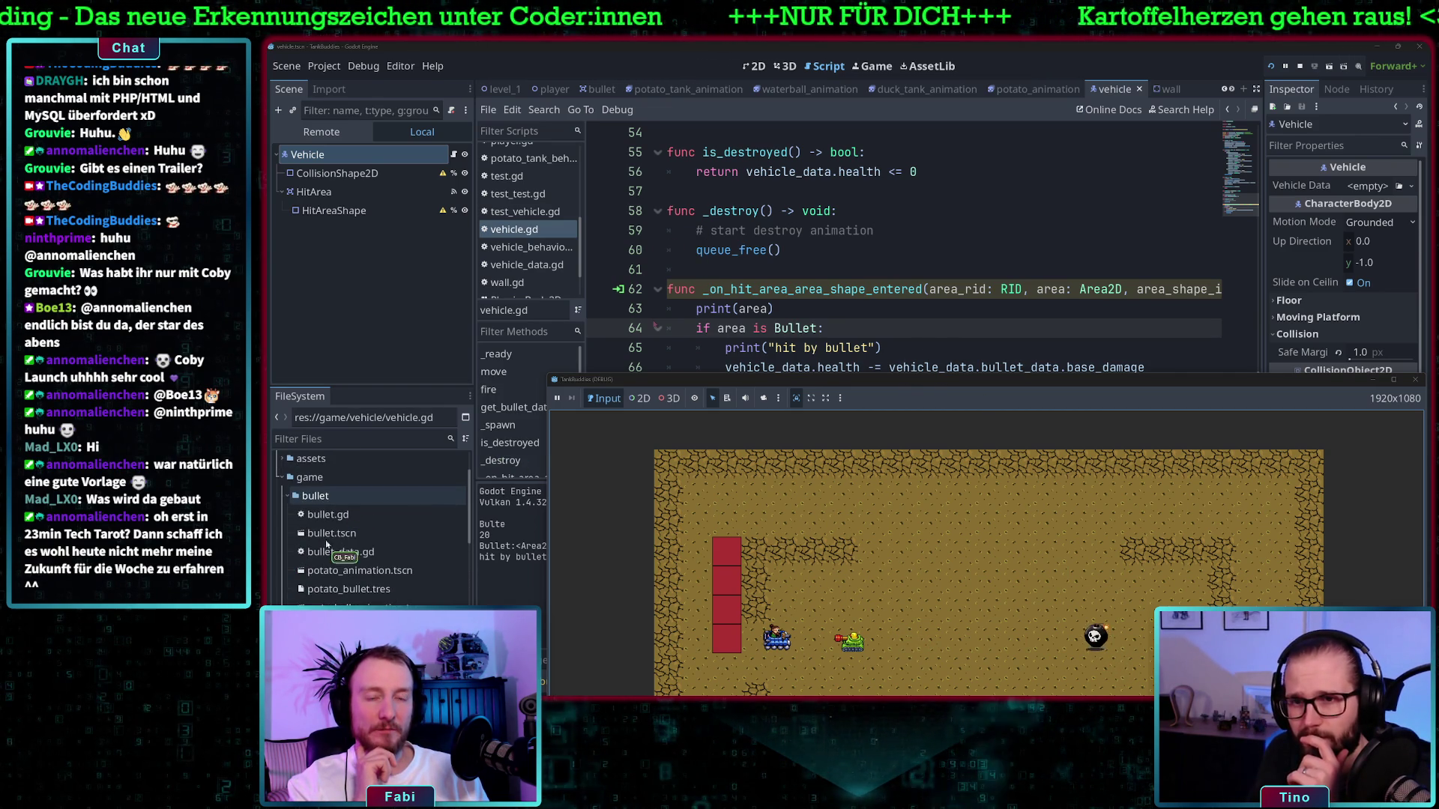
Open goodie.gd from the Goodie node, select its Area2D base class, then return to the vehicle scene
{"action": "scroll", "coordinate": [330, 562], "scroll_direction": "down", "scroll_amount": 3}
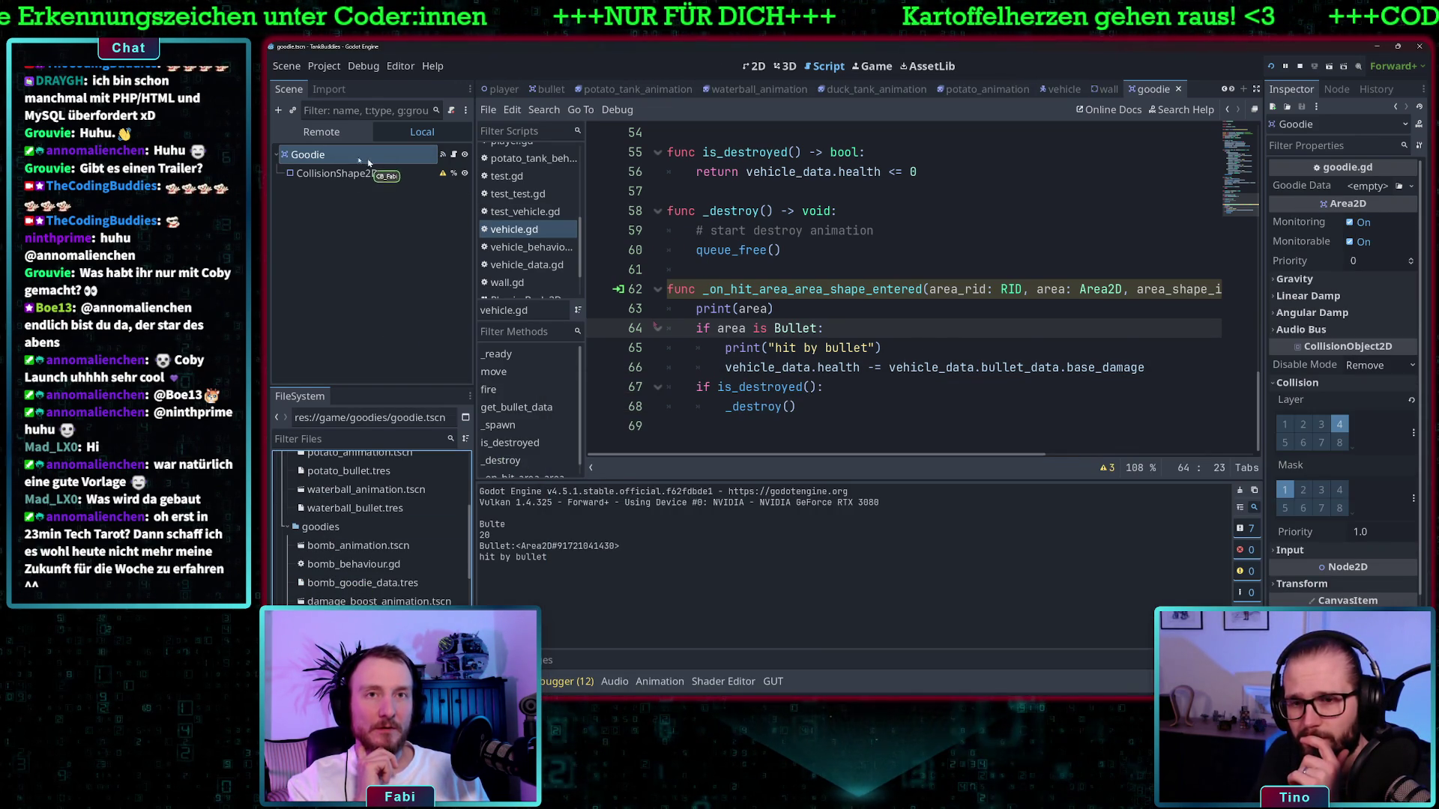
{"action": "left_click", "coordinate": [299, 156]}
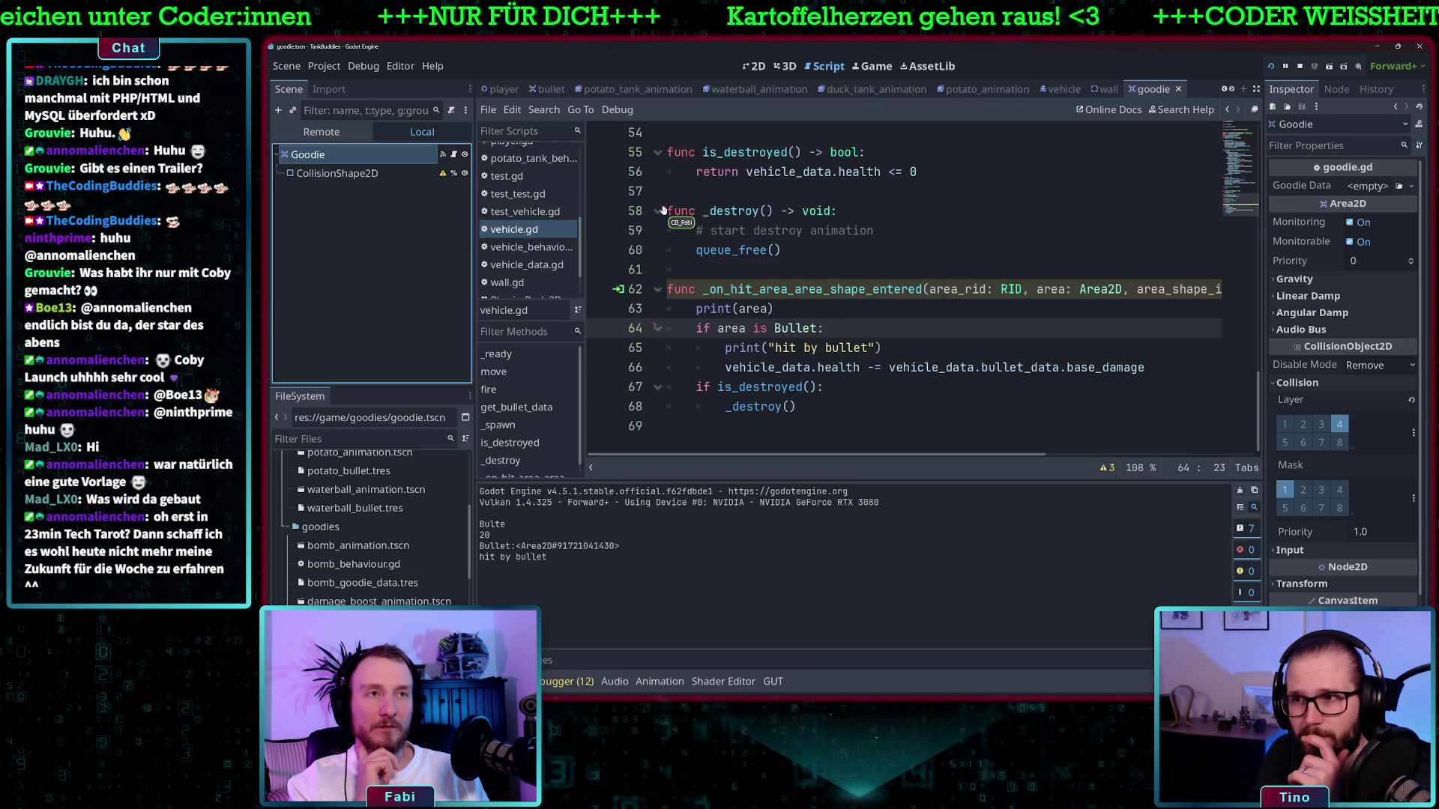
{"action": "scroll", "coordinate": [712, 152], "scroll_direction": "up", "scroll_amount": 5}
{"action": "scroll", "coordinate": [713, 152], "scroll_direction": "up", "scroll_amount": 13}
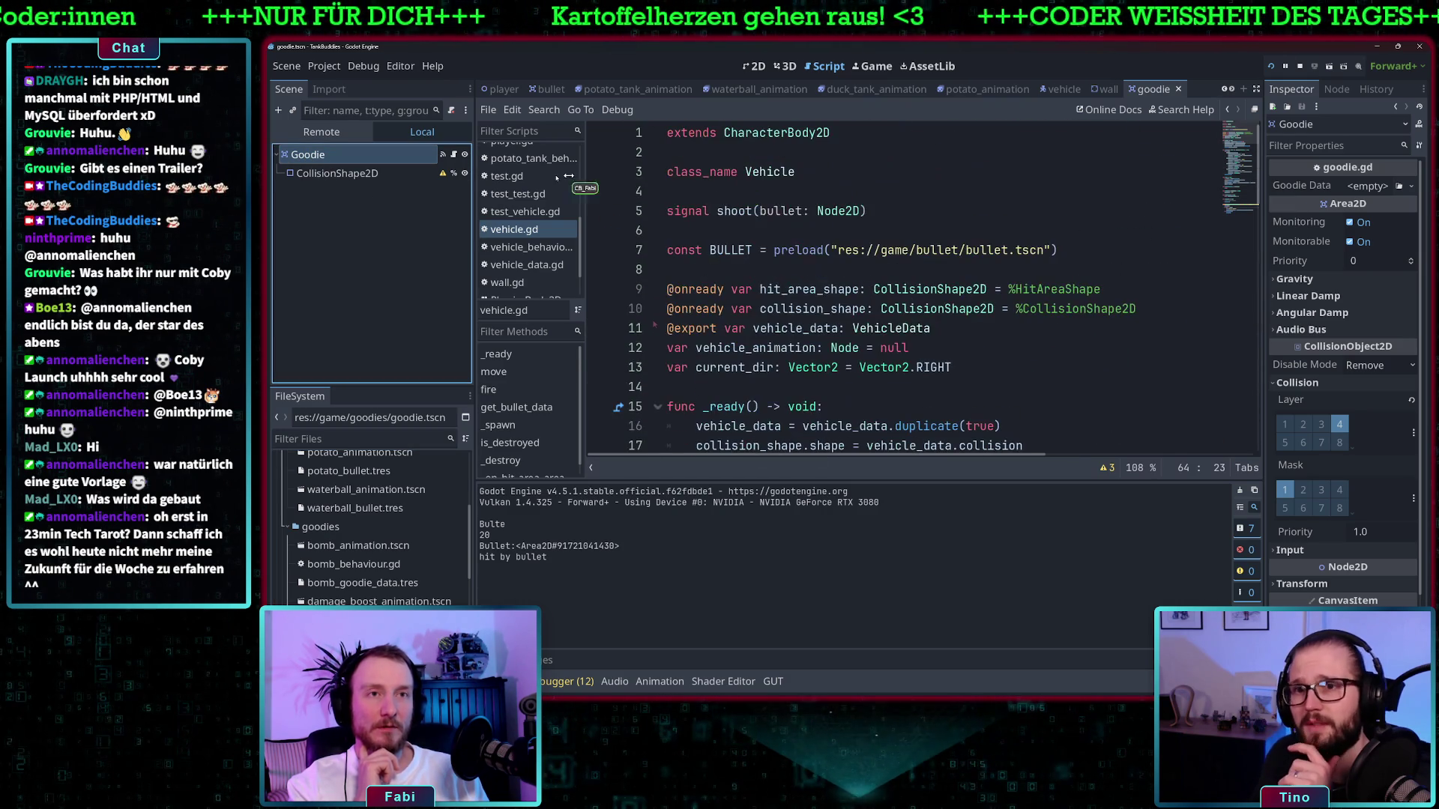
{"action": "left_click", "coordinate": [448, 155]}
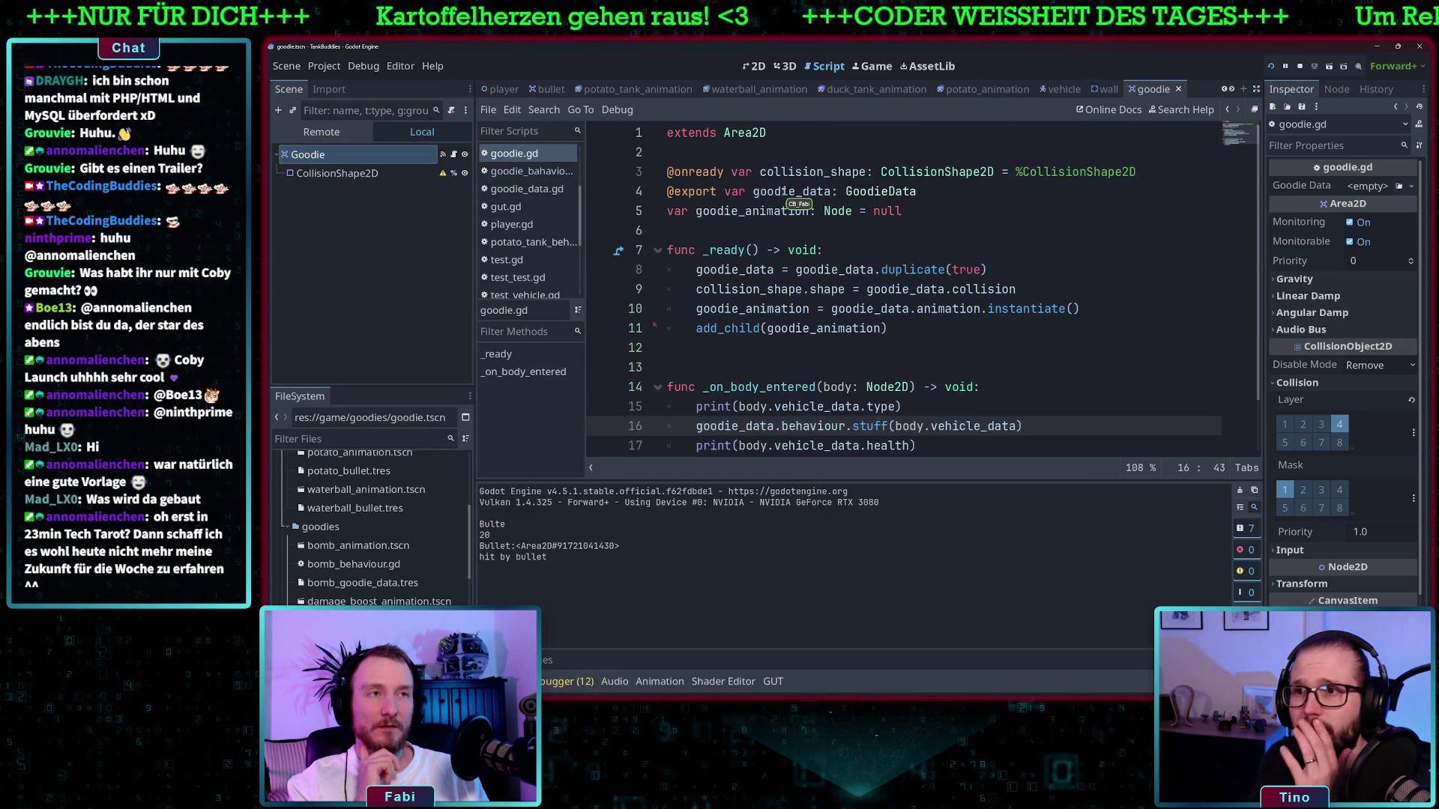
{"action": "double_click", "coordinate": [750, 133]}
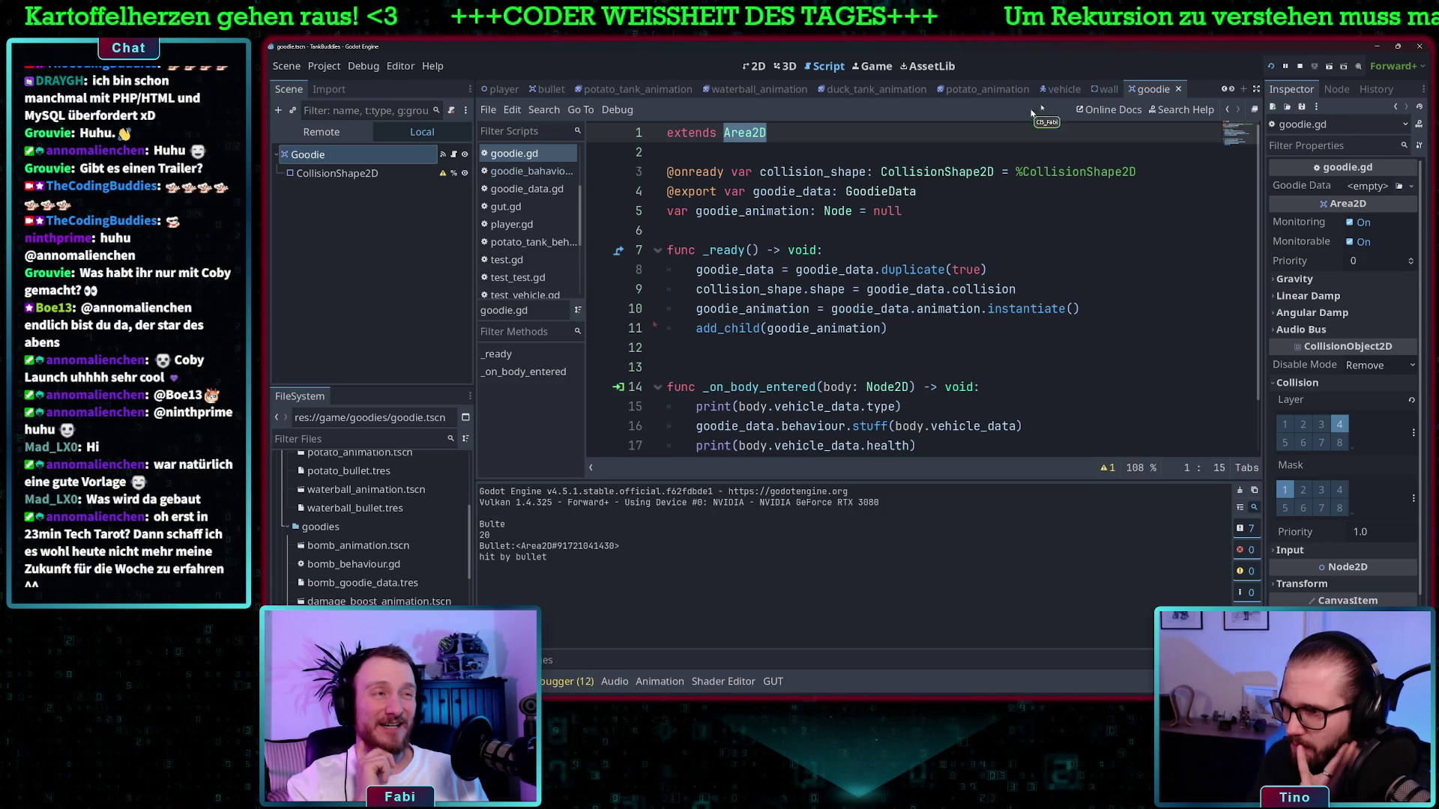
{"action": "left_click", "coordinate": [1064, 90]}
Reopen vehicle.gd and scroll to the _destroy and hit handler functions on lines 54–69
{"action": "scroll", "coordinate": [839, 303], "scroll_direction": "down", "scroll_amount": 1}
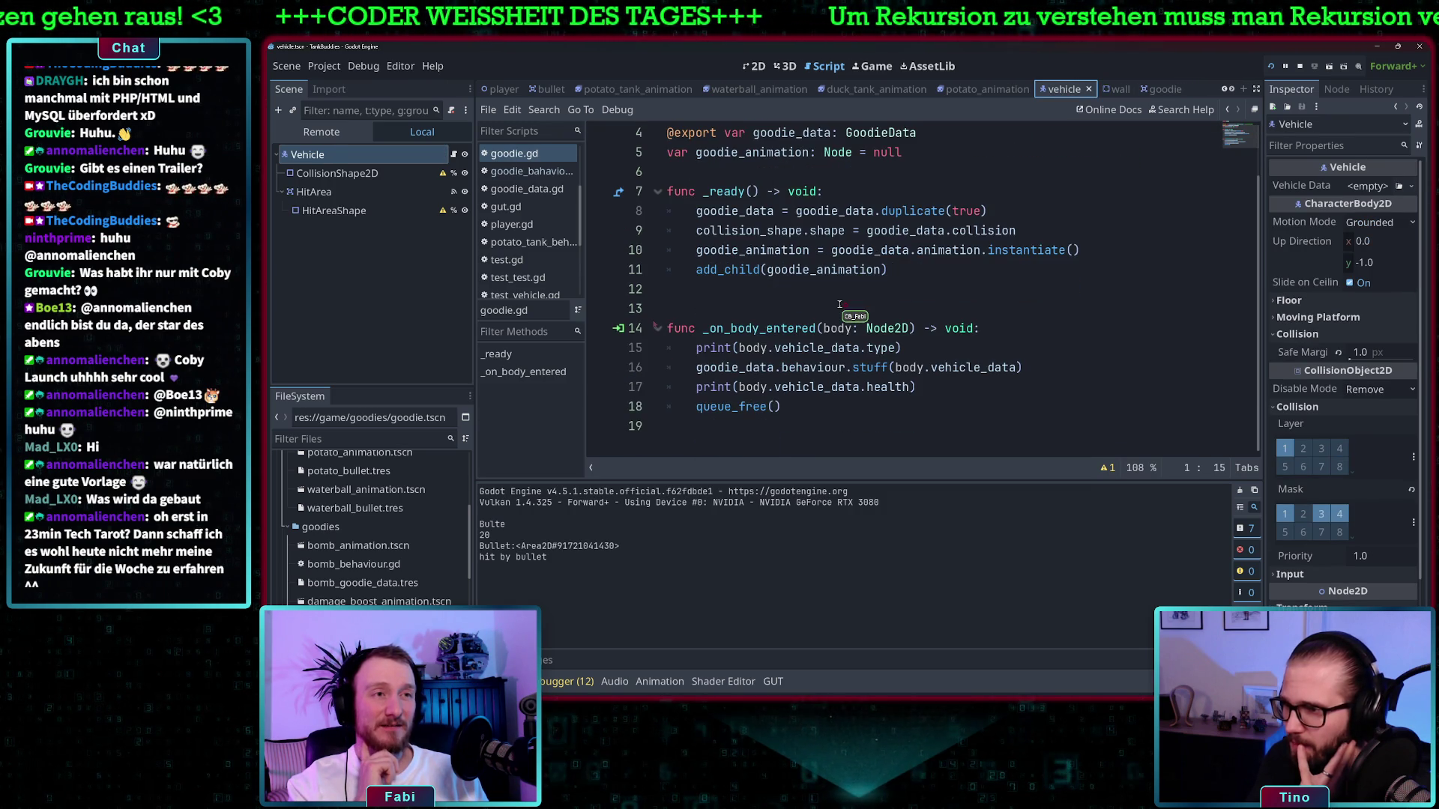
{"action": "scroll", "coordinate": [531, 237], "scroll_direction": "down", "scroll_amount": 3}
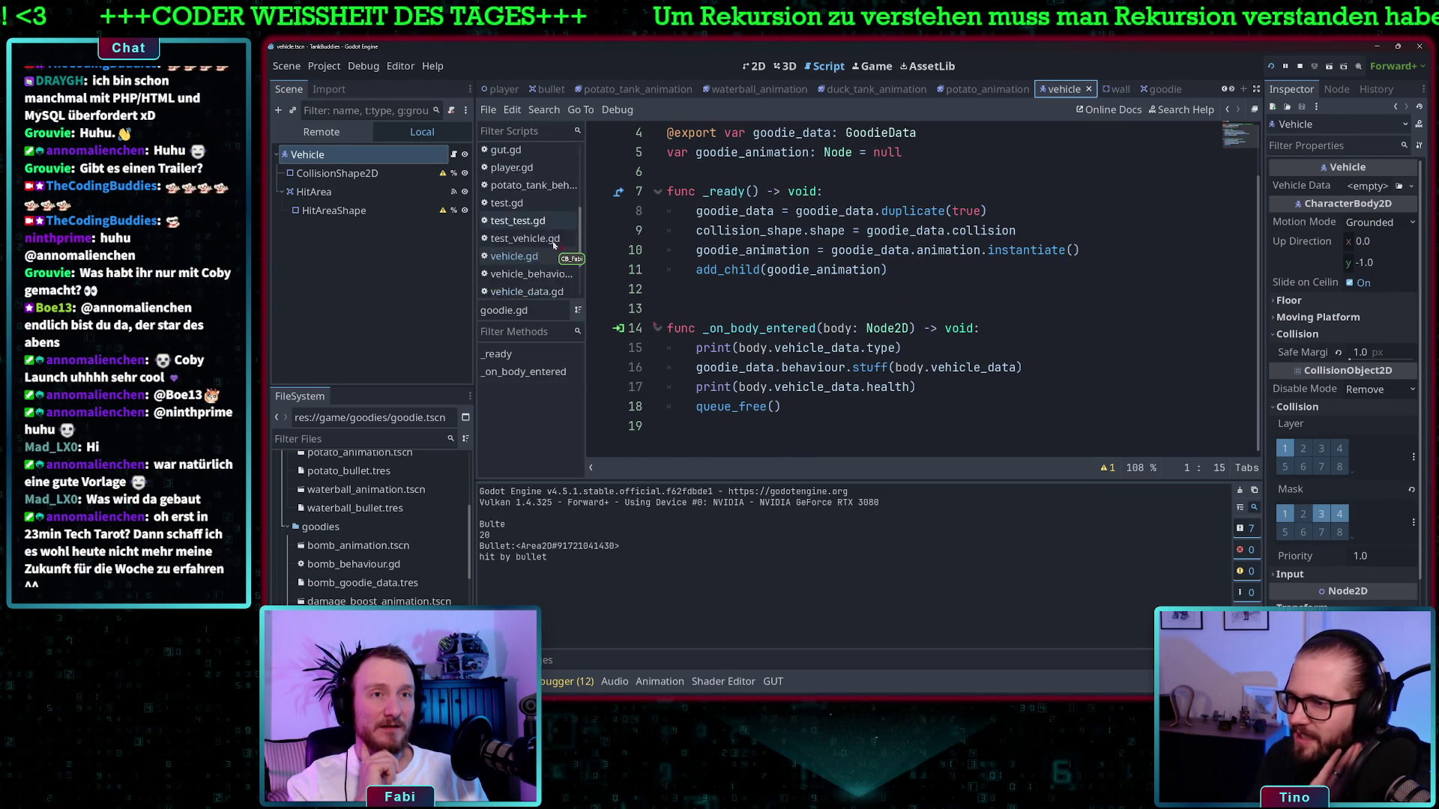
{"action": "left_click", "coordinate": [514, 237]}
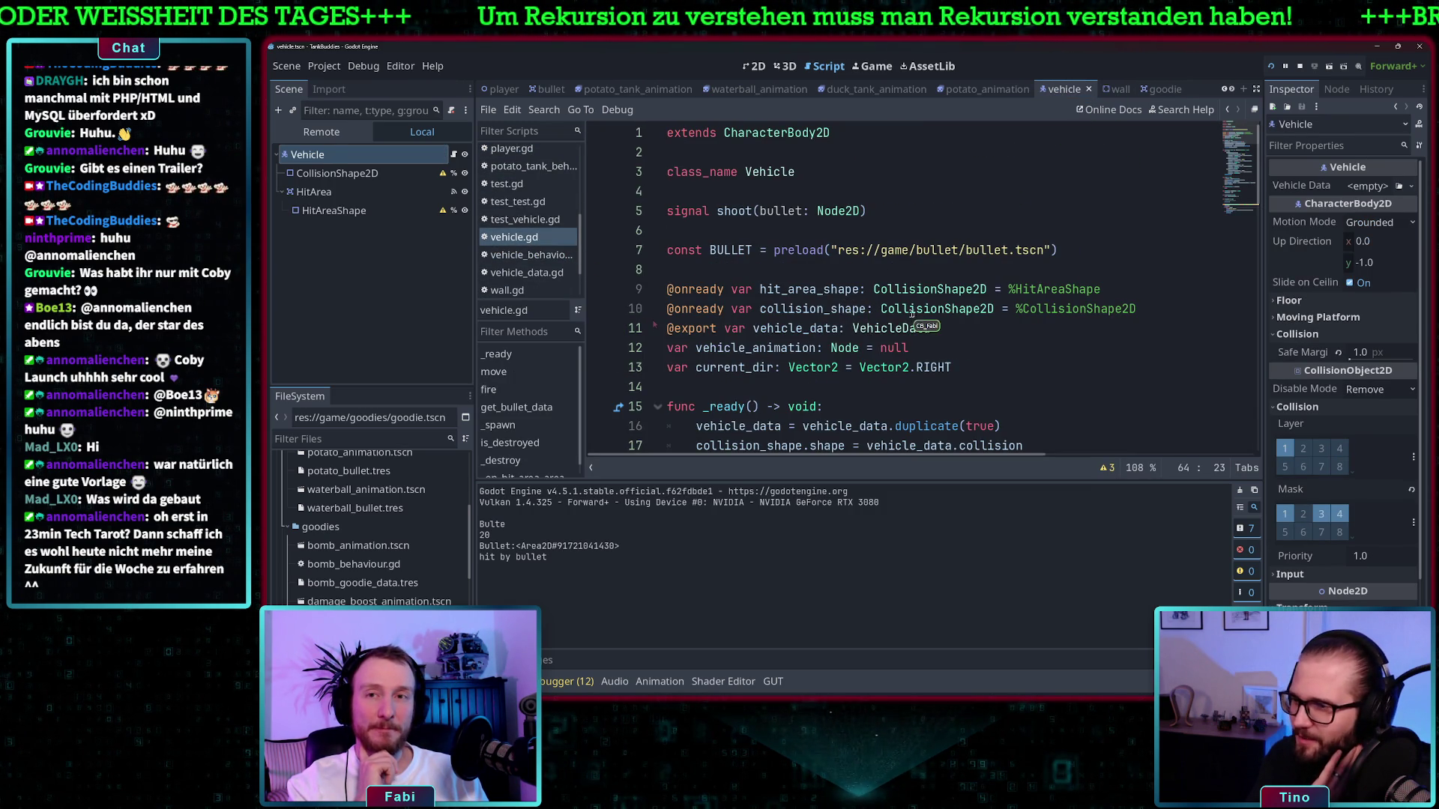
{"action": "mouse_move", "coordinate": [914, 316]}
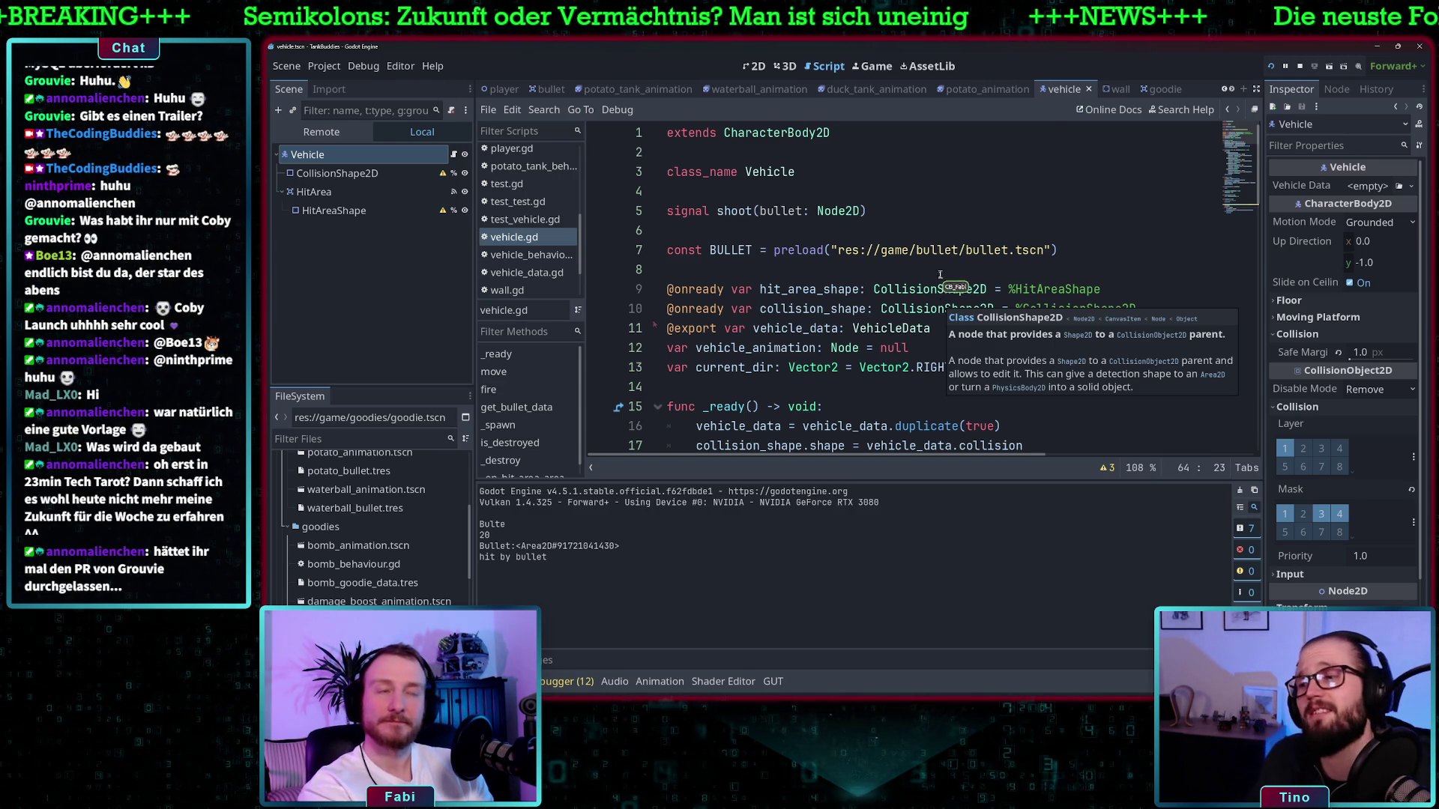
{"action": "scroll", "coordinate": [939, 275], "scroll_direction": "down", "scroll_amount": 2}
{"action": "scroll", "coordinate": [841, 291], "scroll_direction": "up", "scroll_amount": 2}
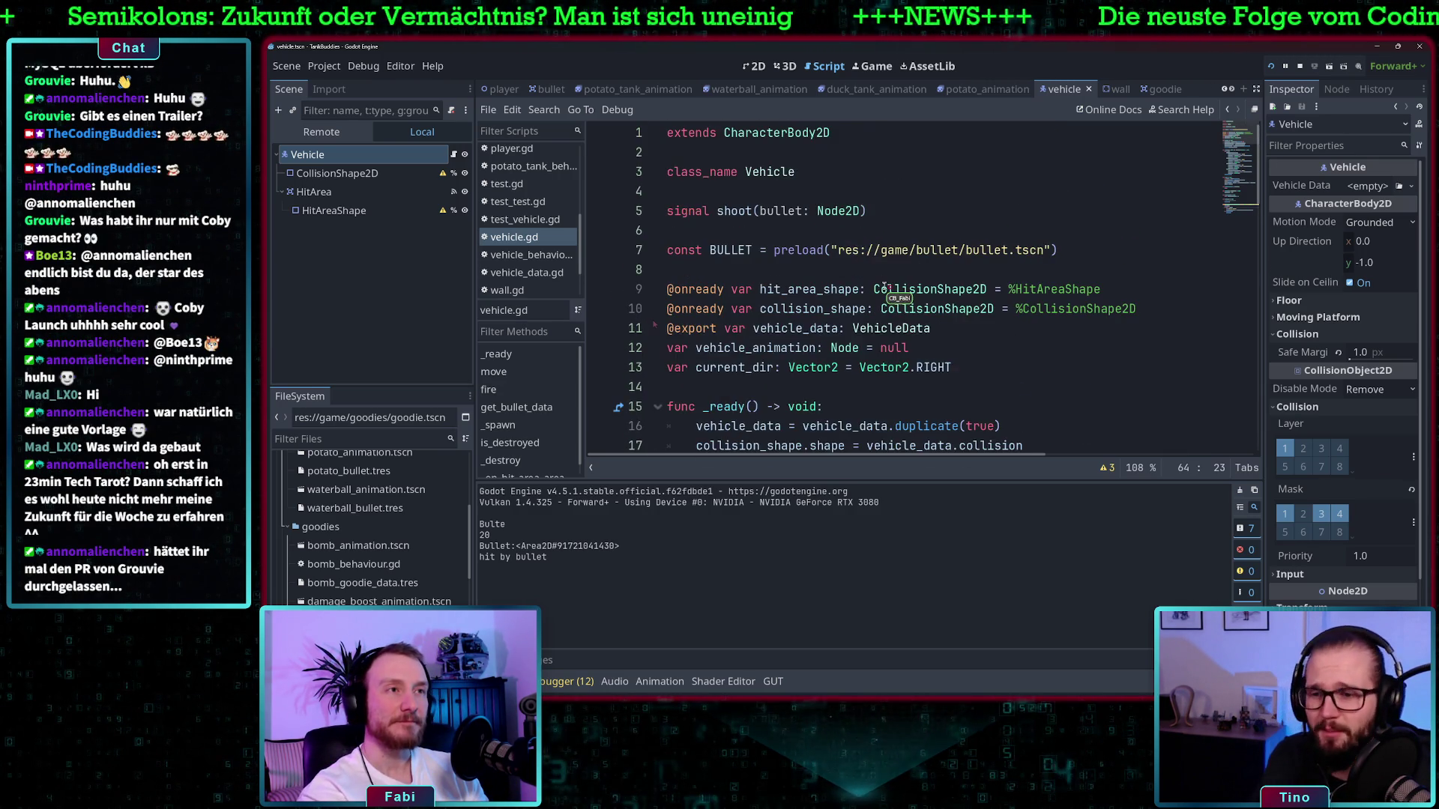
{"action": "scroll", "coordinate": [861, 290], "scroll_direction": "down", "scroll_amount": 12}
{"action": "scroll", "coordinate": [882, 289], "scroll_direction": "down", "scroll_amount": 6}
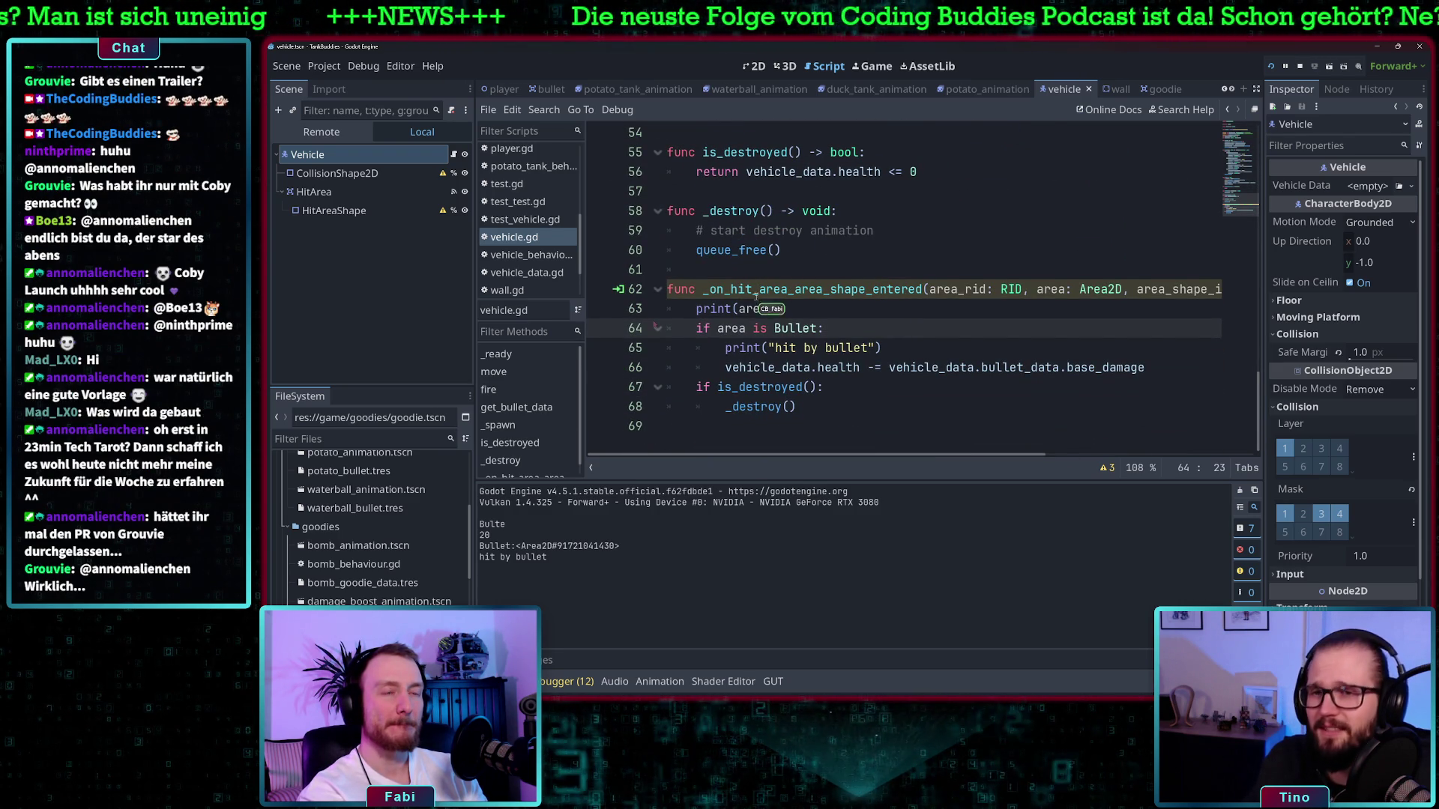
Check the print(area) line on line 63, then switch to goodie.gd
{"action": "left_click", "coordinate": [756, 404]}
{"action": "left_click", "coordinate": [757, 388]}
{"action": "left_click", "coordinate": [747, 308]}
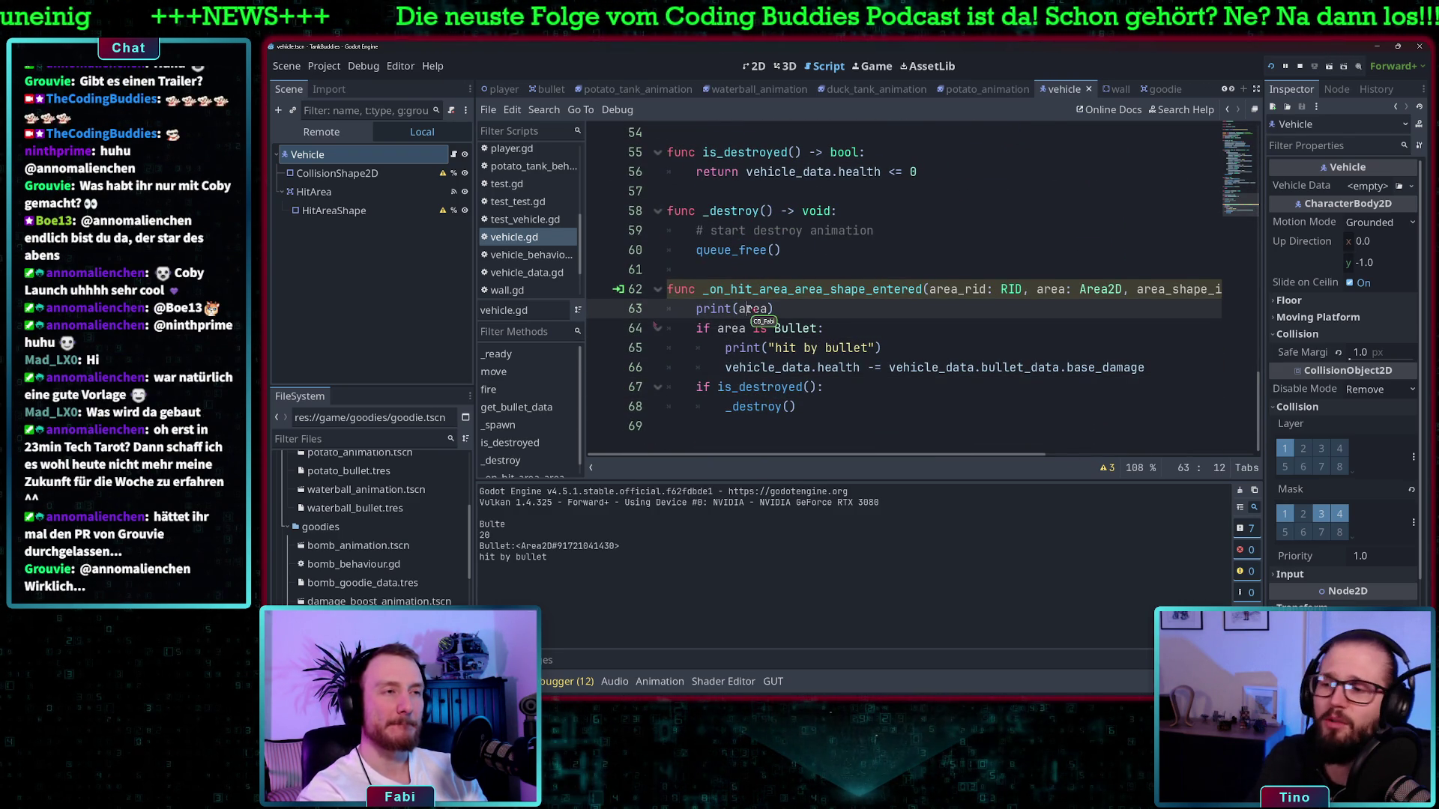
{"action": "scroll", "coordinate": [1064, 311], "scroll_direction": "right", "scroll_amount": 3}
{"action": "scroll", "coordinate": [1064, 311], "scroll_direction": "left", "scroll_amount": 3}
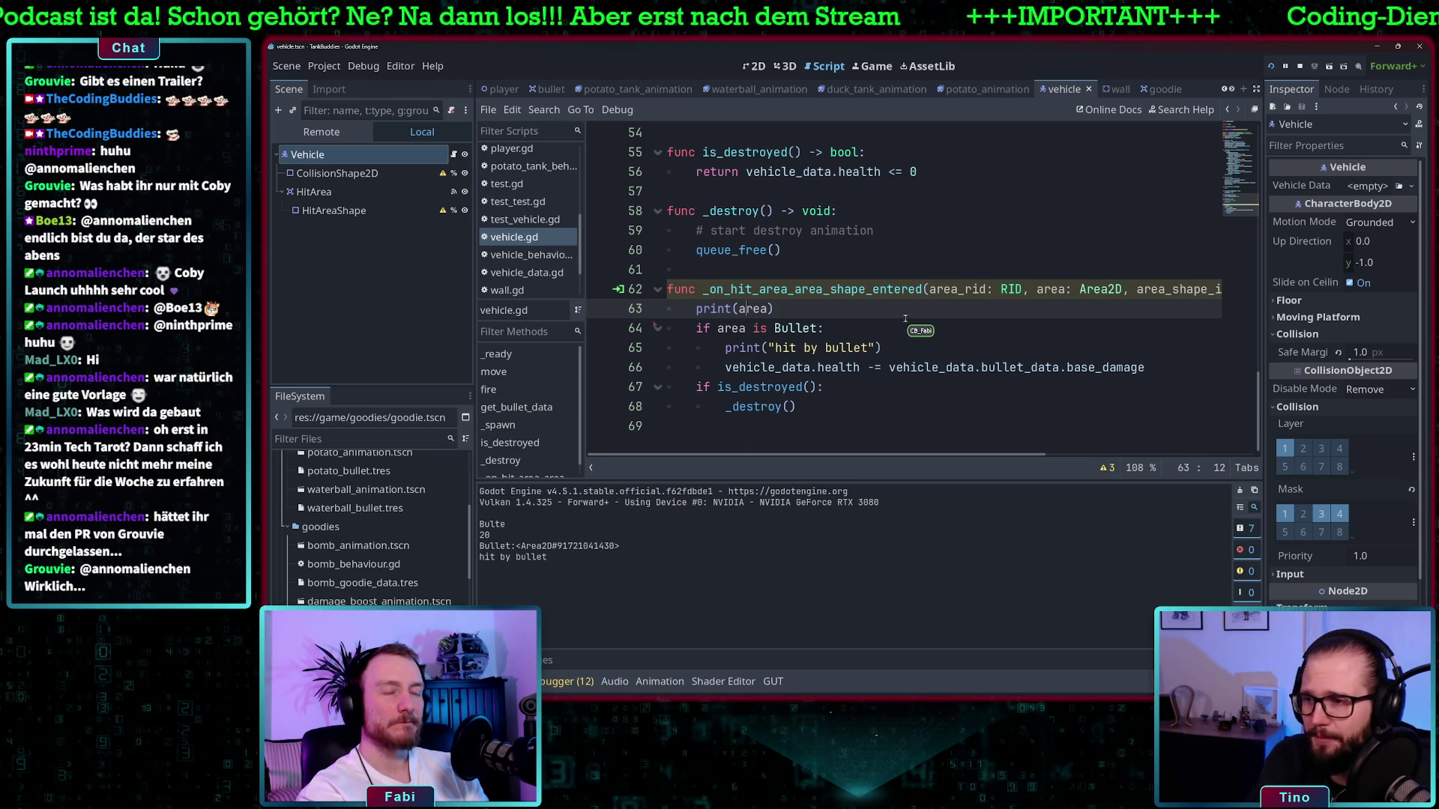
{"action": "scroll", "coordinate": [914, 293], "scroll_direction": "up", "scroll_amount": 1}
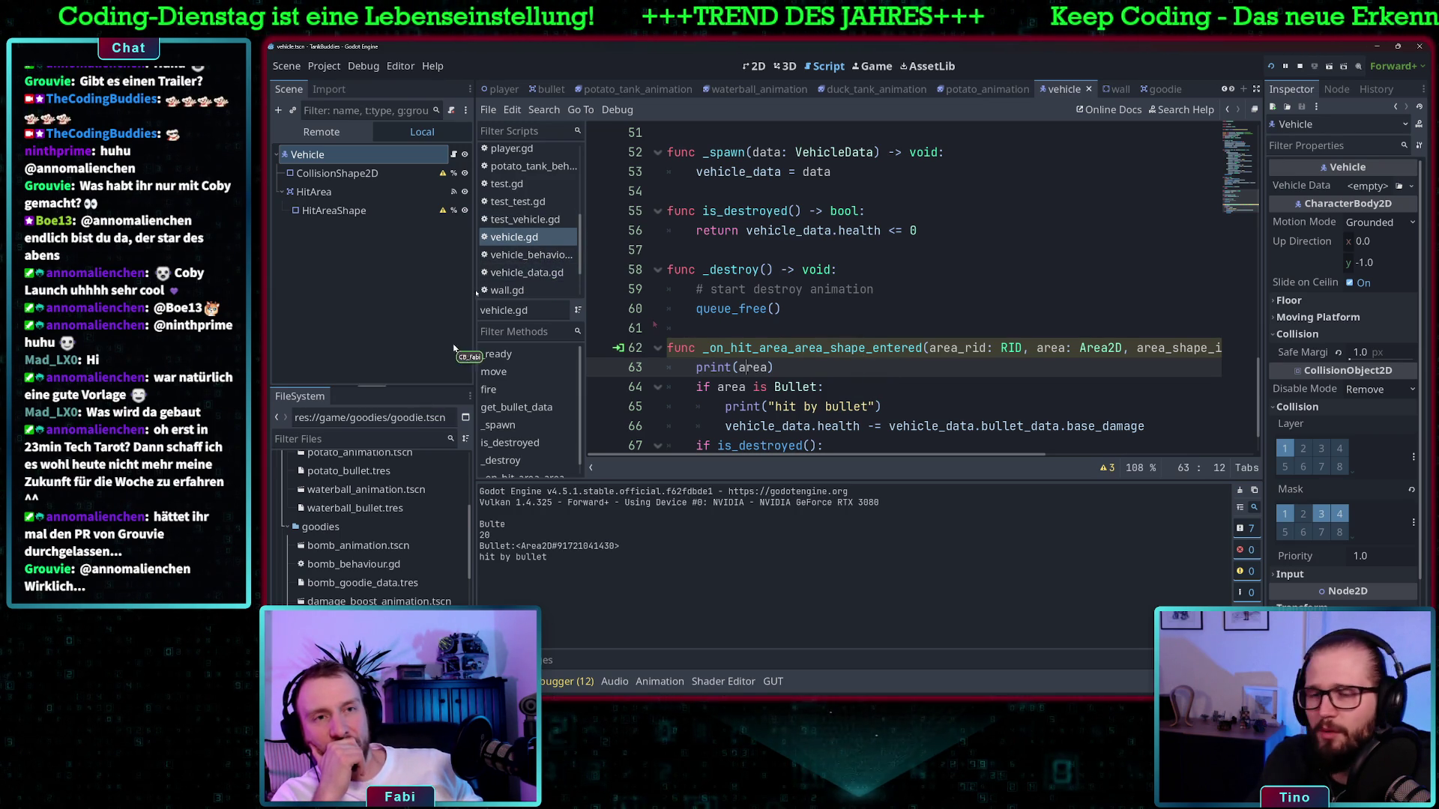
{"action": "scroll", "coordinate": [518, 240], "scroll_direction": "up", "scroll_amount": 4}
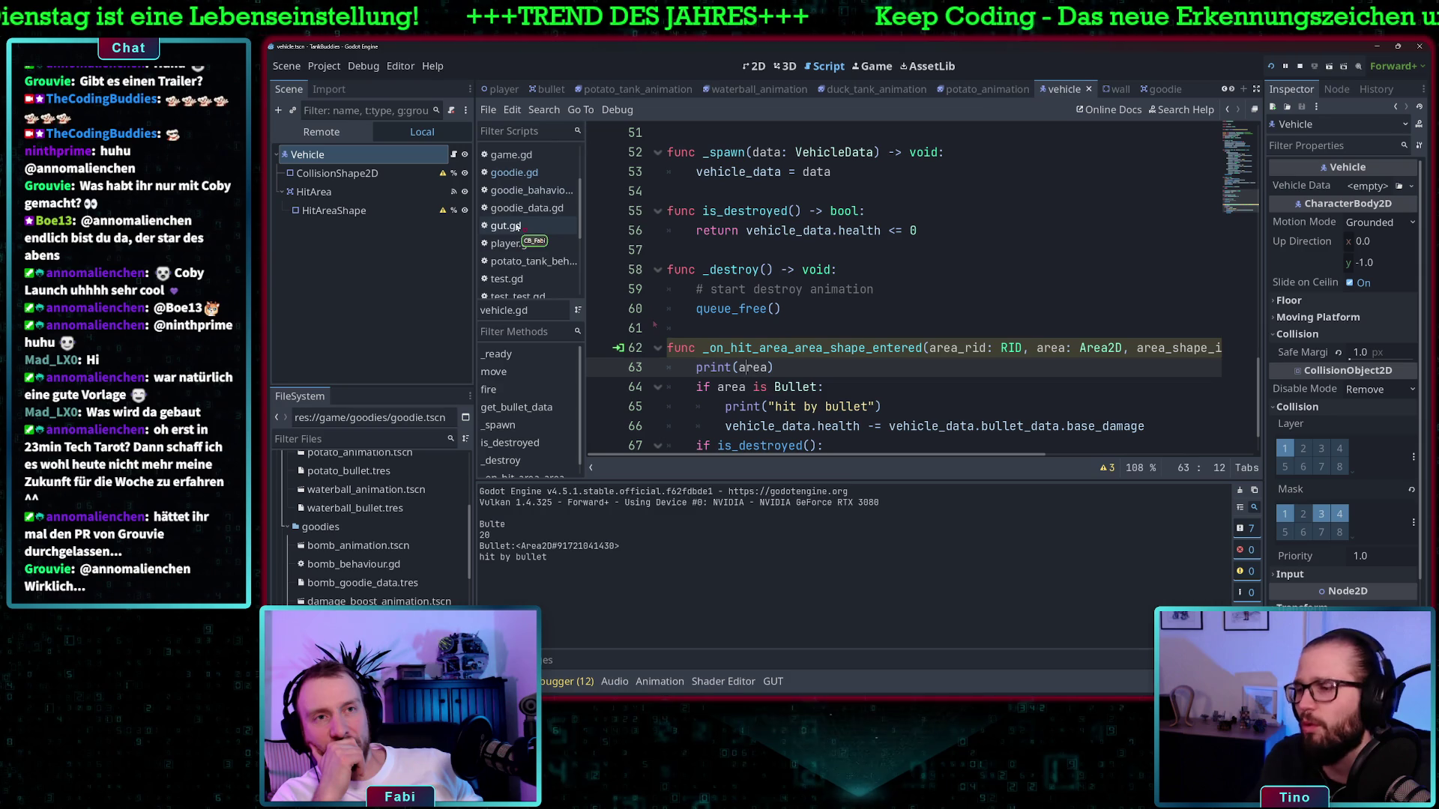
{"action": "scroll", "coordinate": [521, 199], "scroll_direction": "up", "scroll_amount": 1}
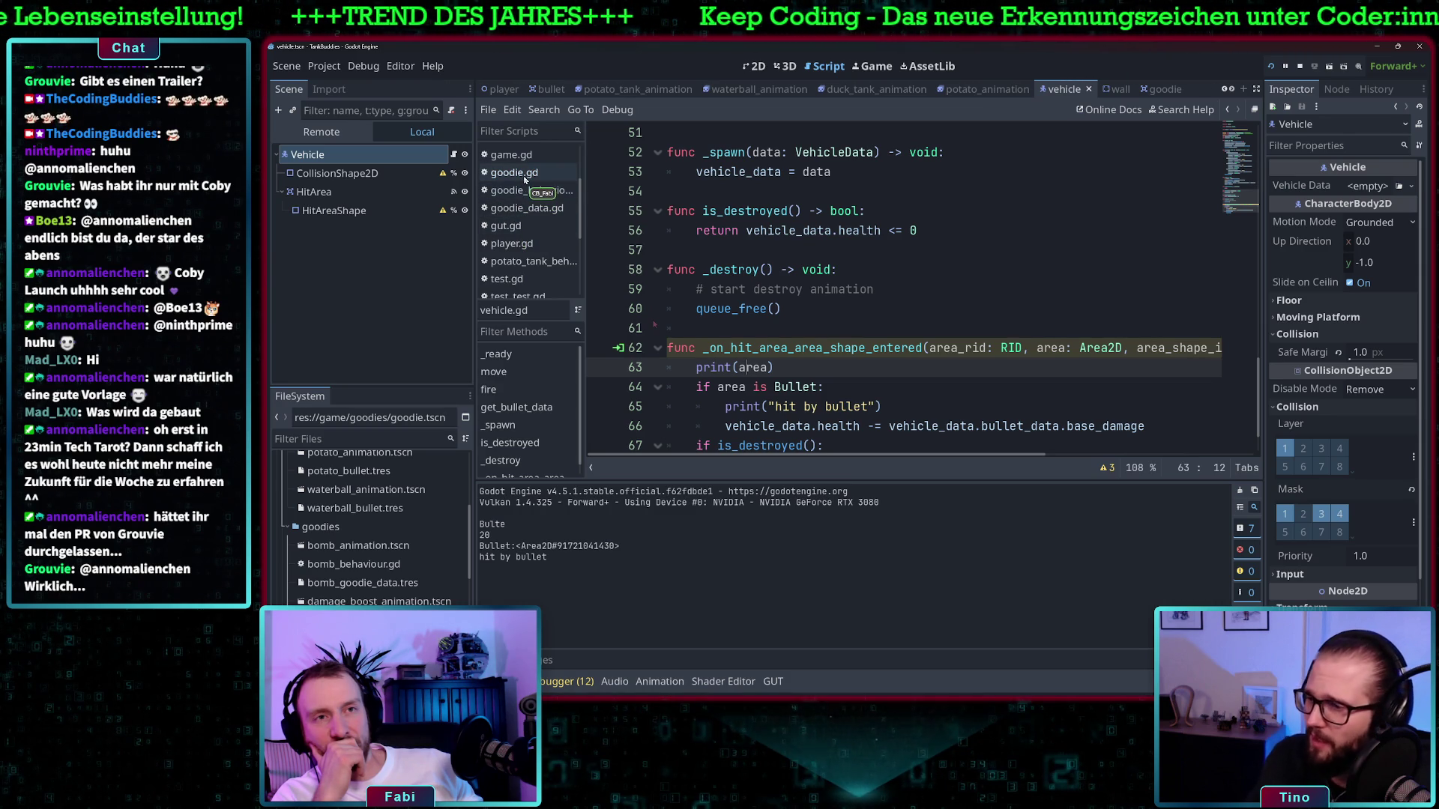
{"action": "left_click", "coordinate": [523, 174]}
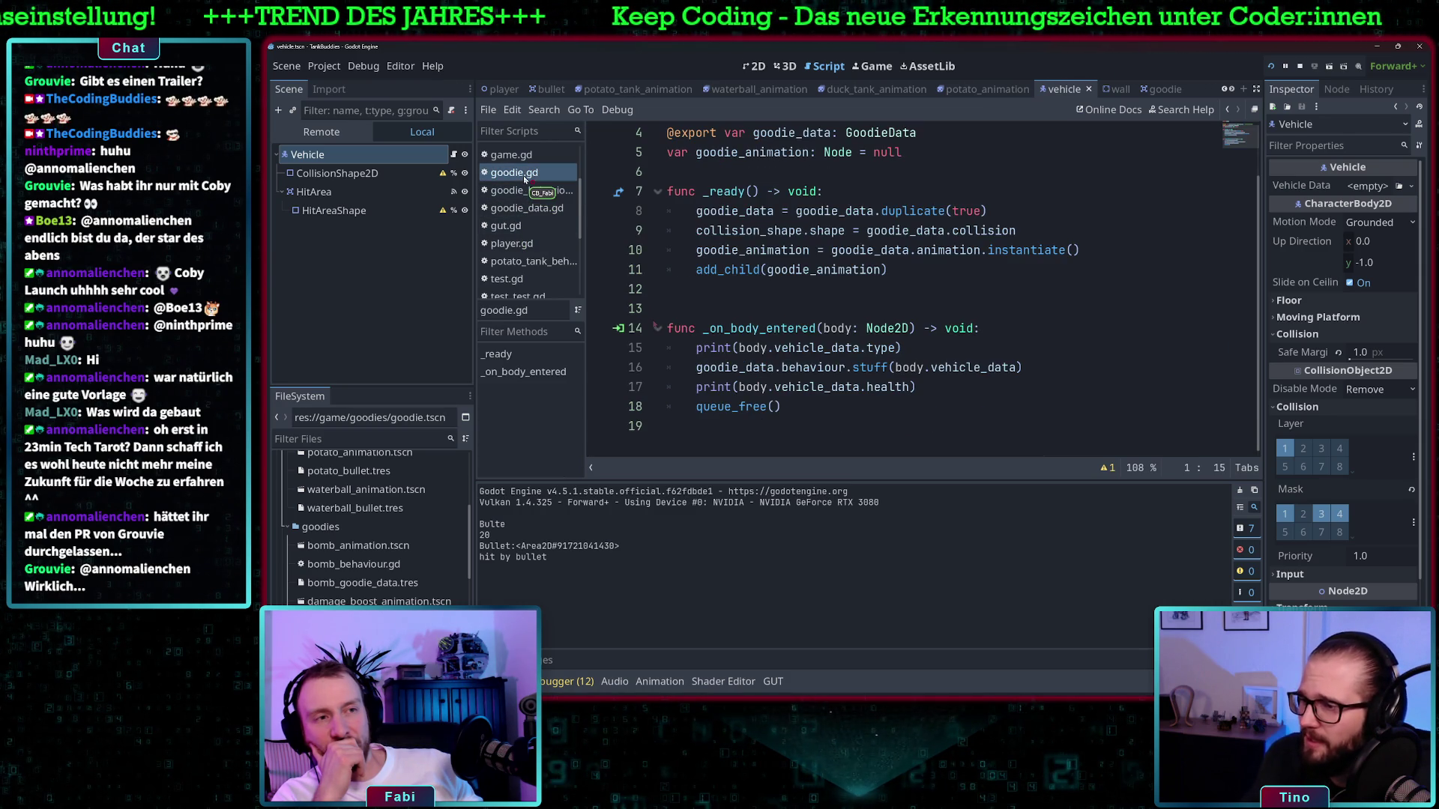
Comment out queue_free() on line 18 of goodie.gd with '#' and run the game with F5
{"action": "left_click", "coordinate": [811, 402]}
{"action": "key", "text": "Home"}
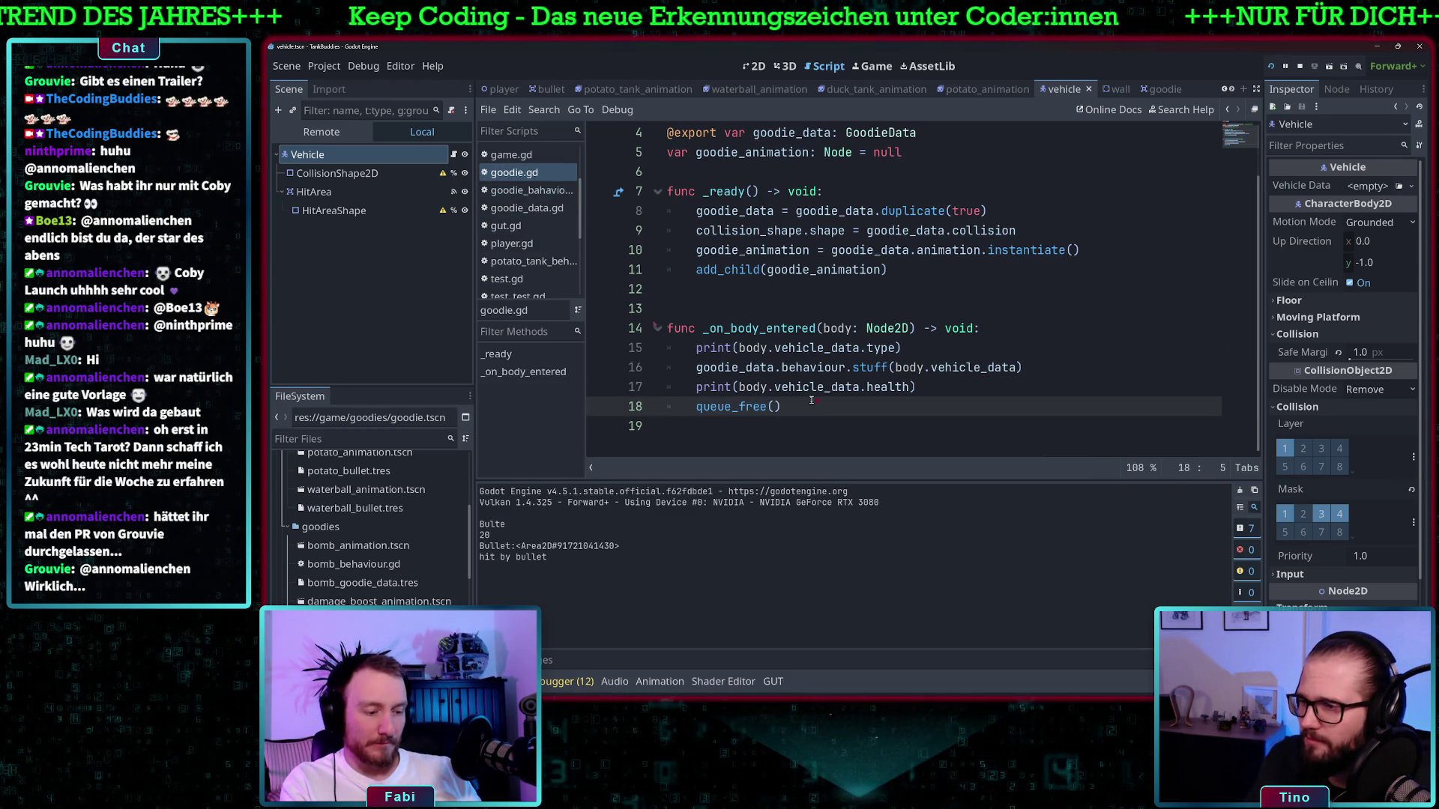
{"action": "type", "text": "#"}
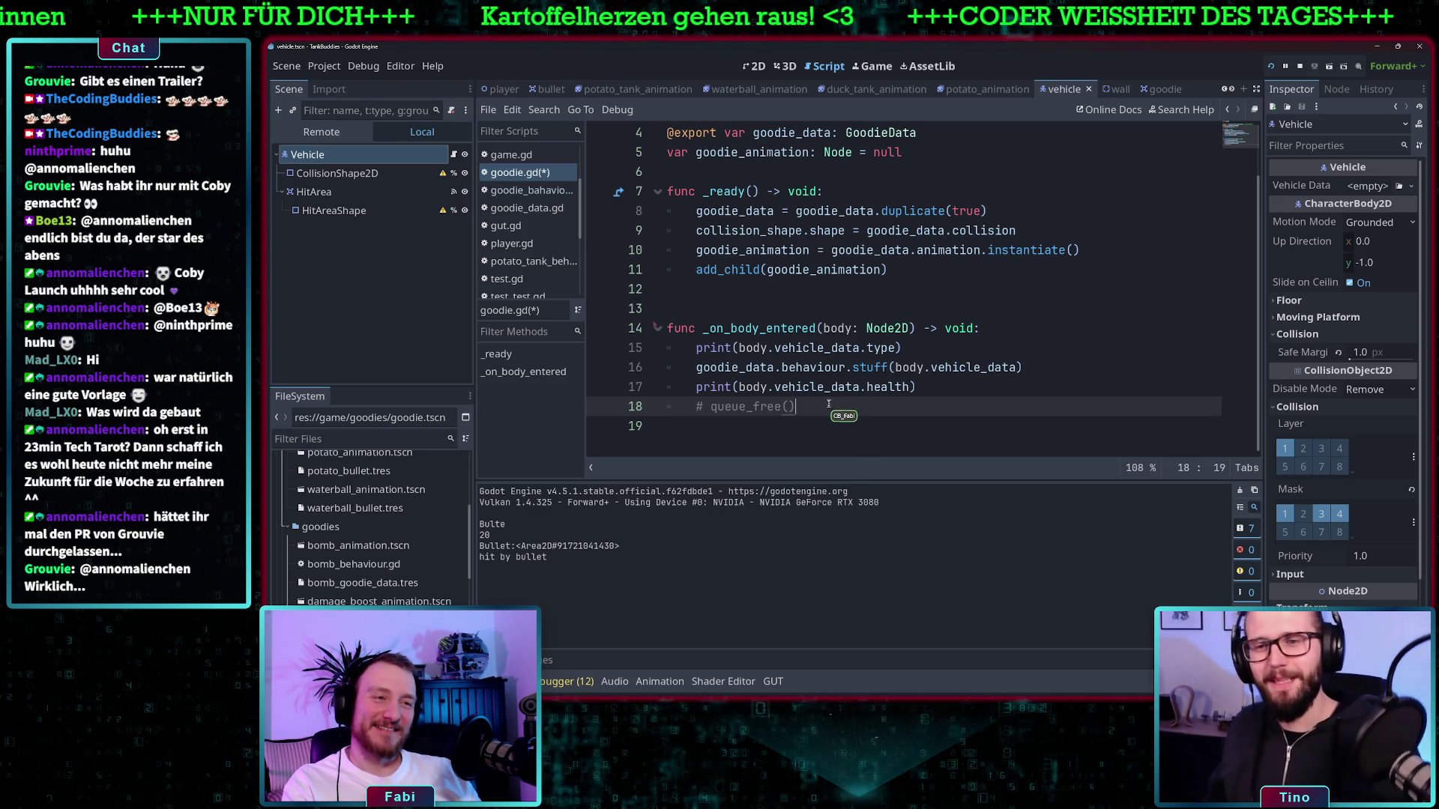
{"action": "left_click", "coordinate": [909, 385]}
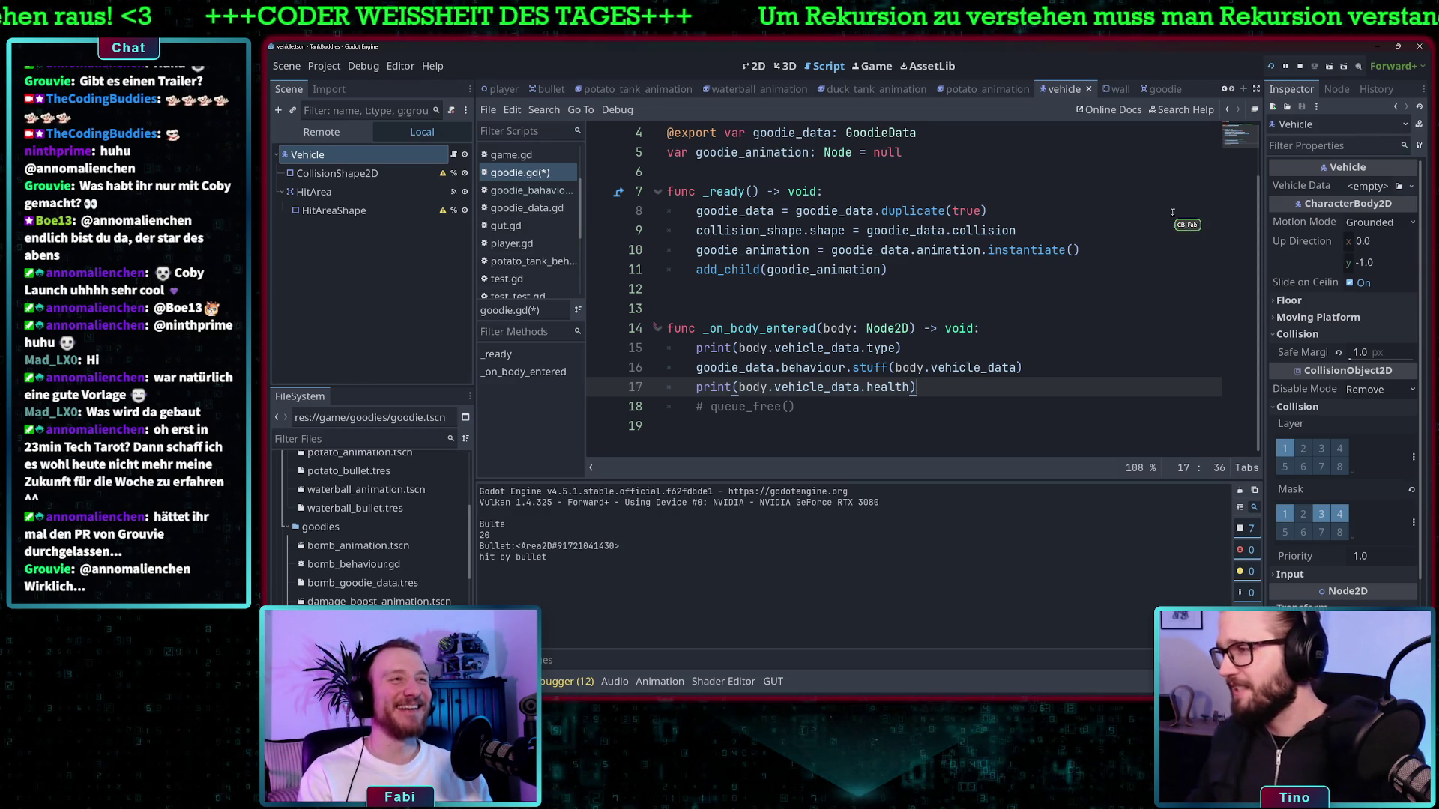
{"action": "left_click", "coordinate": [982, 330]}
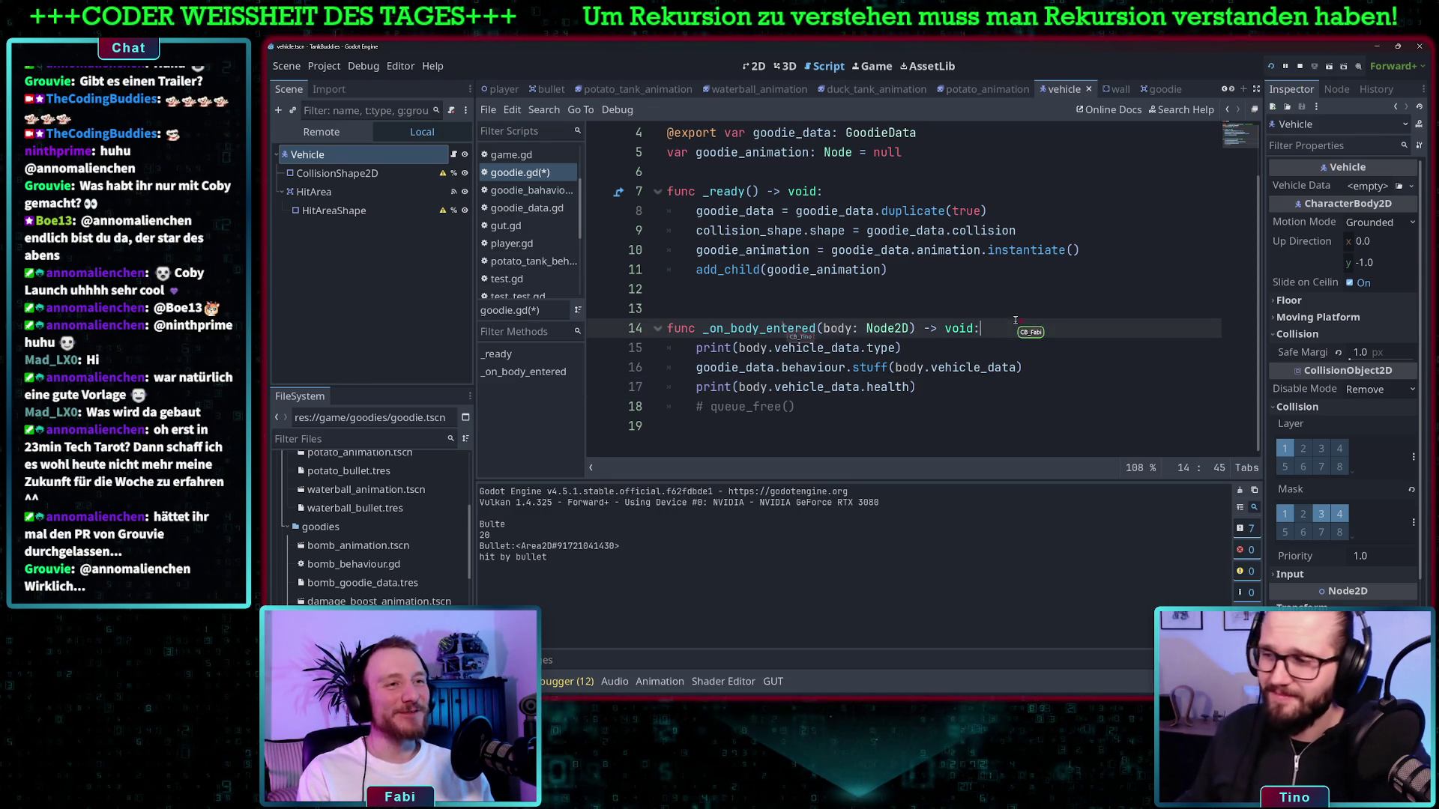
{"action": "key", "text": "F5"}
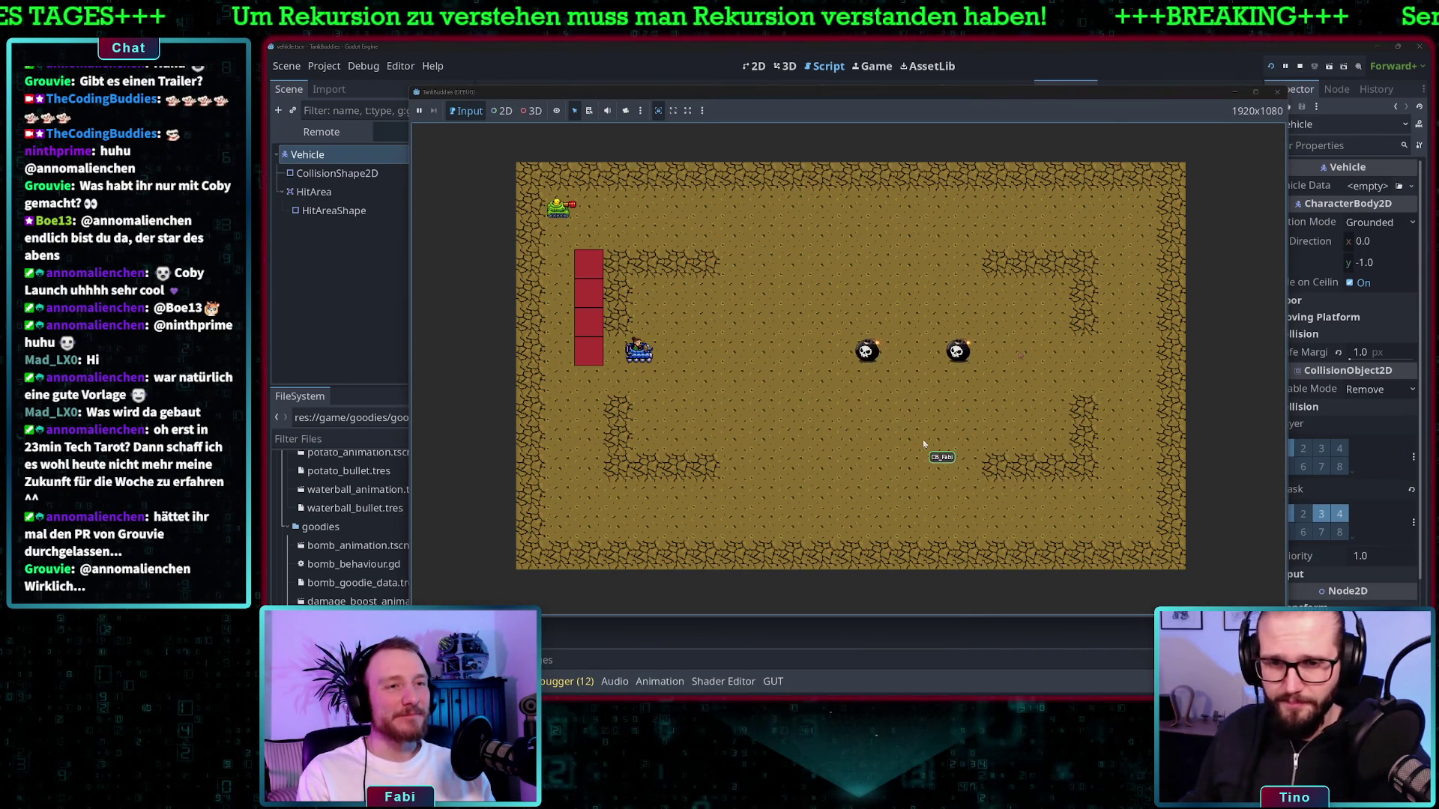
Drive the tank into both bombs, checking the Output prints health 20 then -60, then close the game
{"action": "key", "text": "d"}
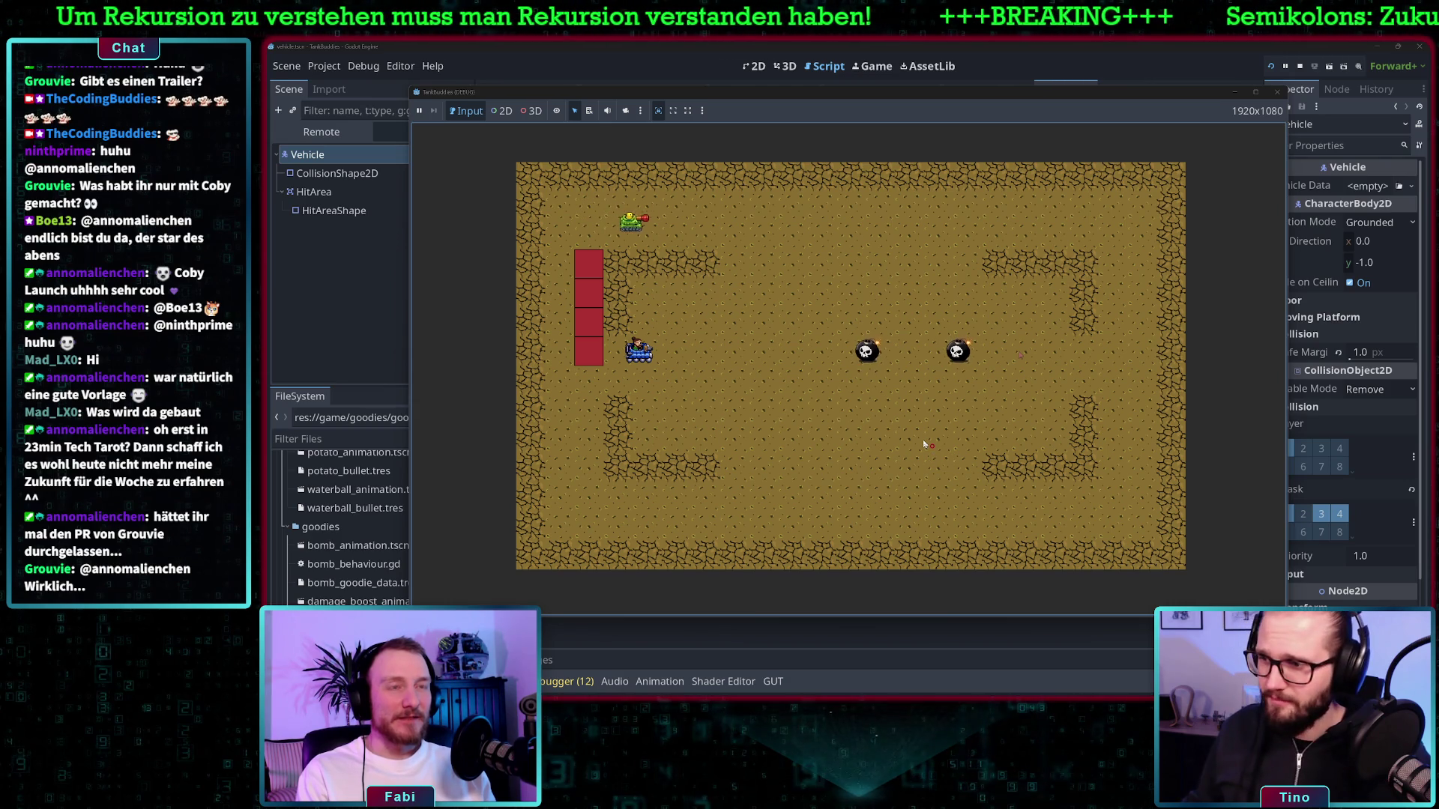
{"action": "key", "text": "s"}
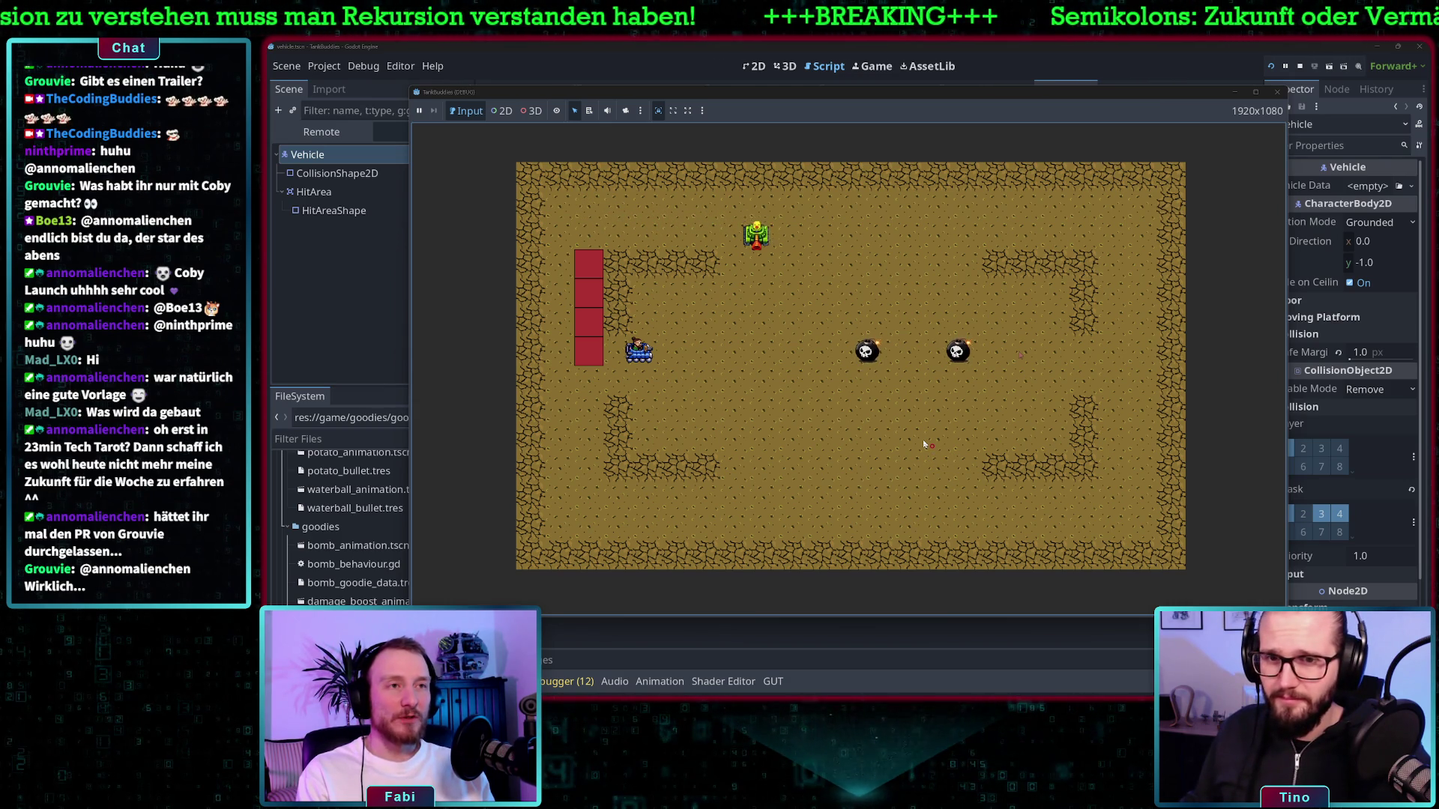
{"action": "key", "text": "d"}
{"action": "key", "text": "s"}
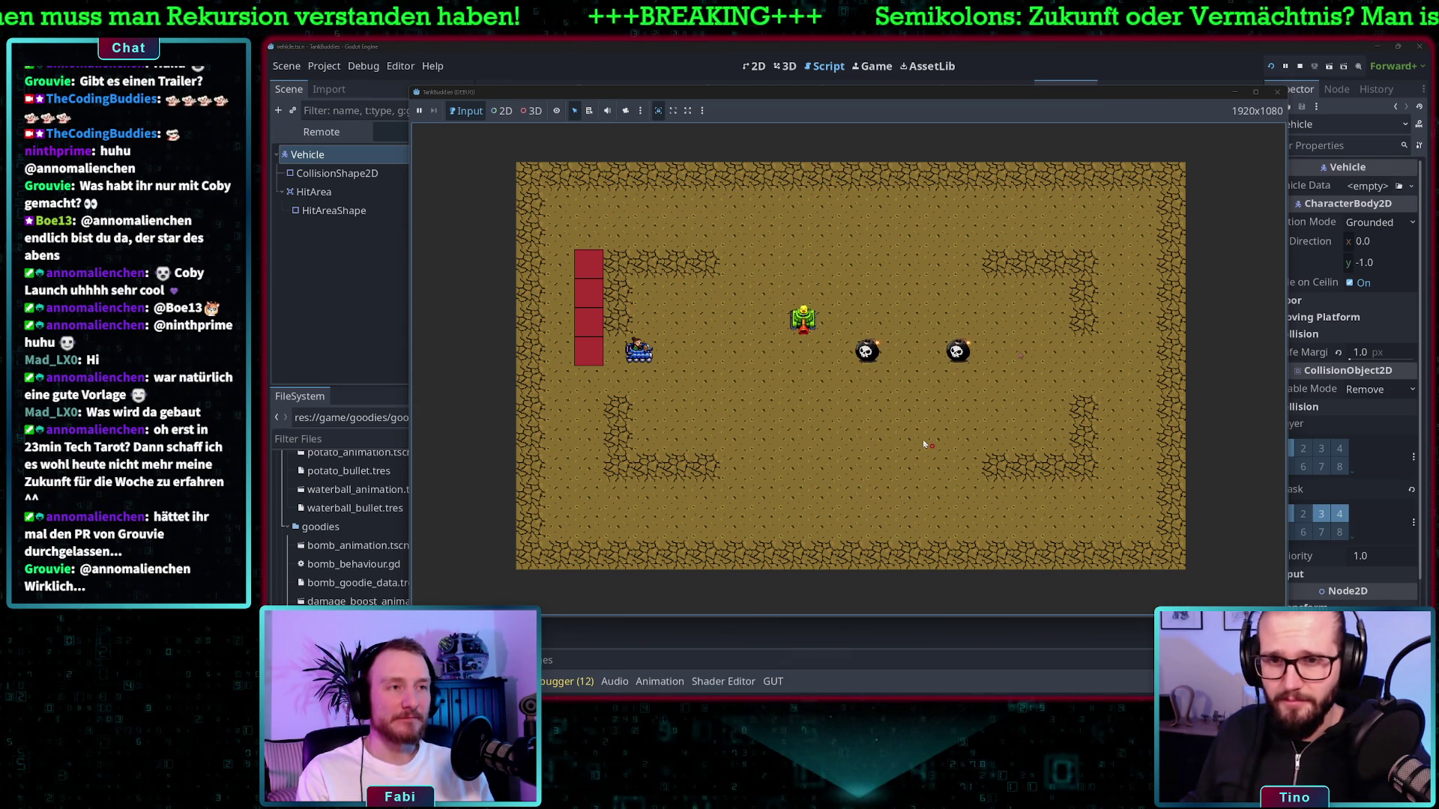
{"action": "left_click_drag", "start_coordinate": [684, 93], "coordinate": [787, 97]}
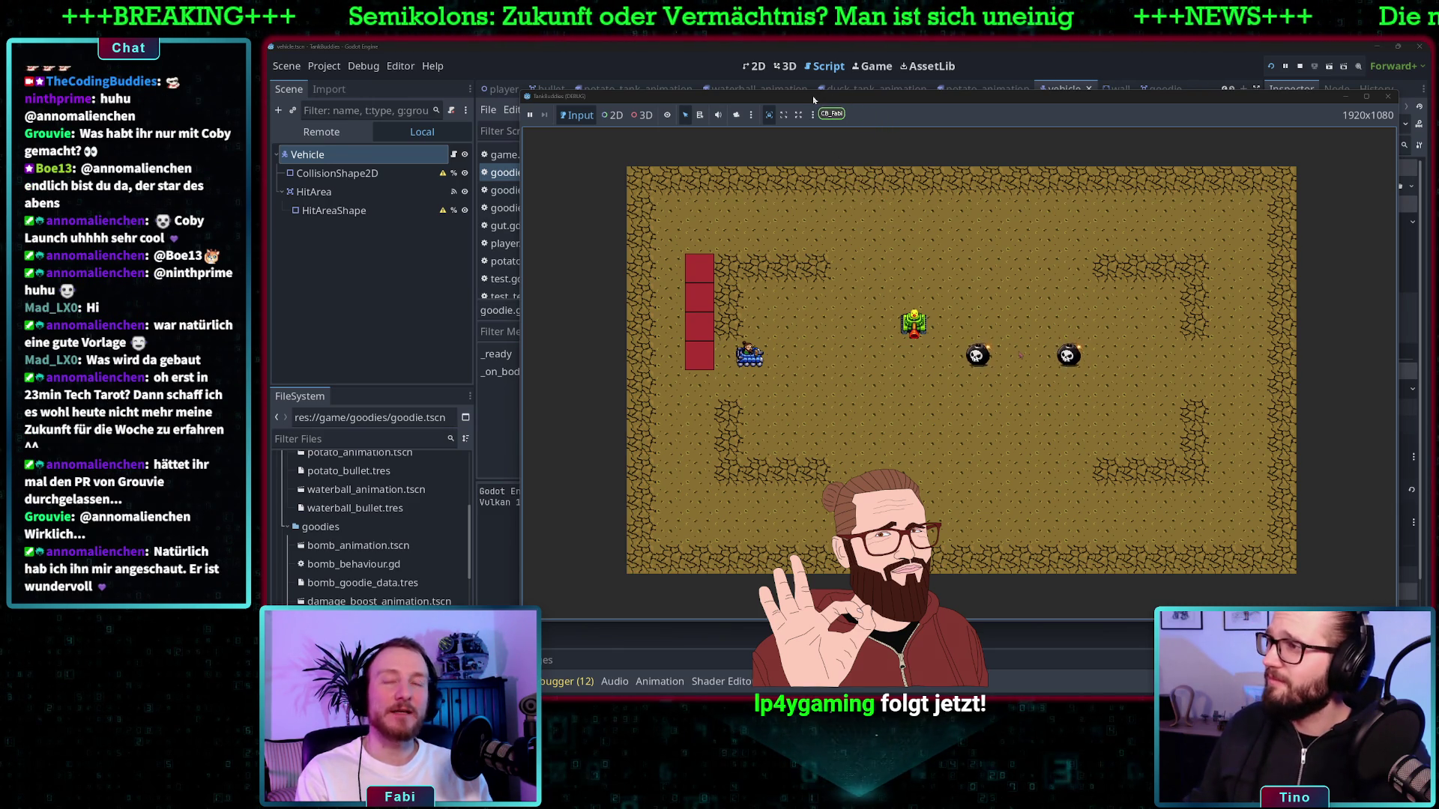
{"action": "left_click_drag", "start_coordinate": [813, 100], "coordinate": [859, 96]}
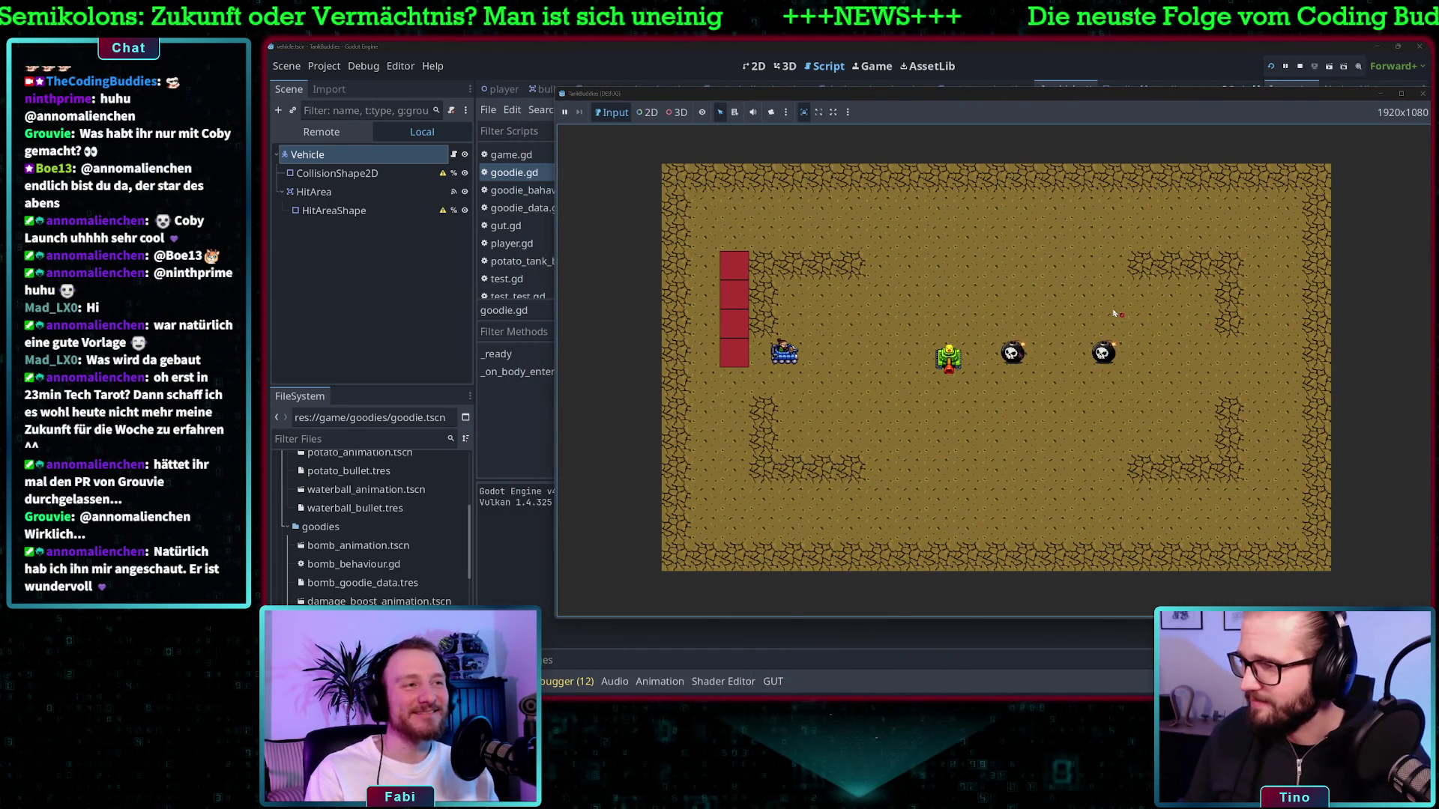
{"action": "key", "text": "d"}
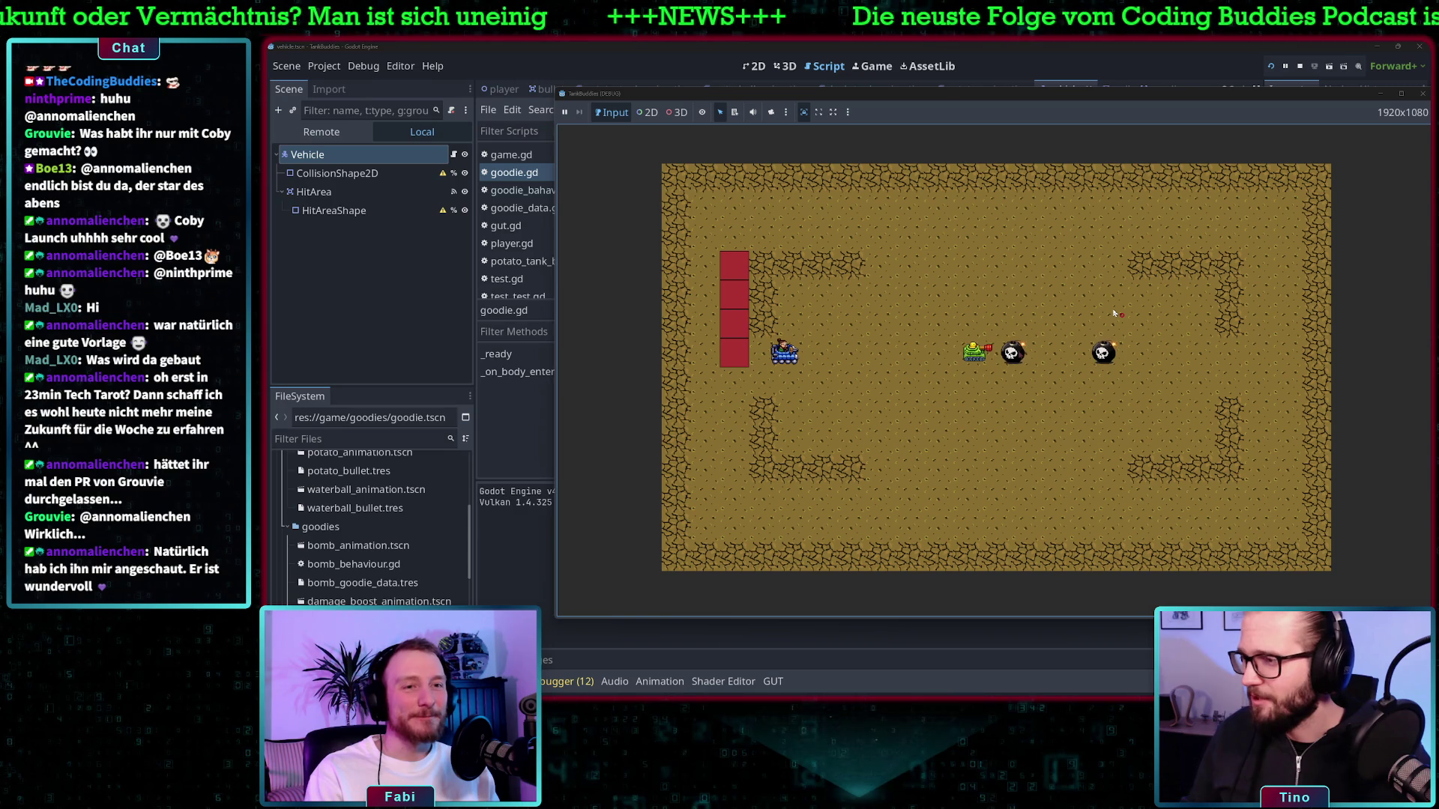
{"action": "key", "text": "d"}
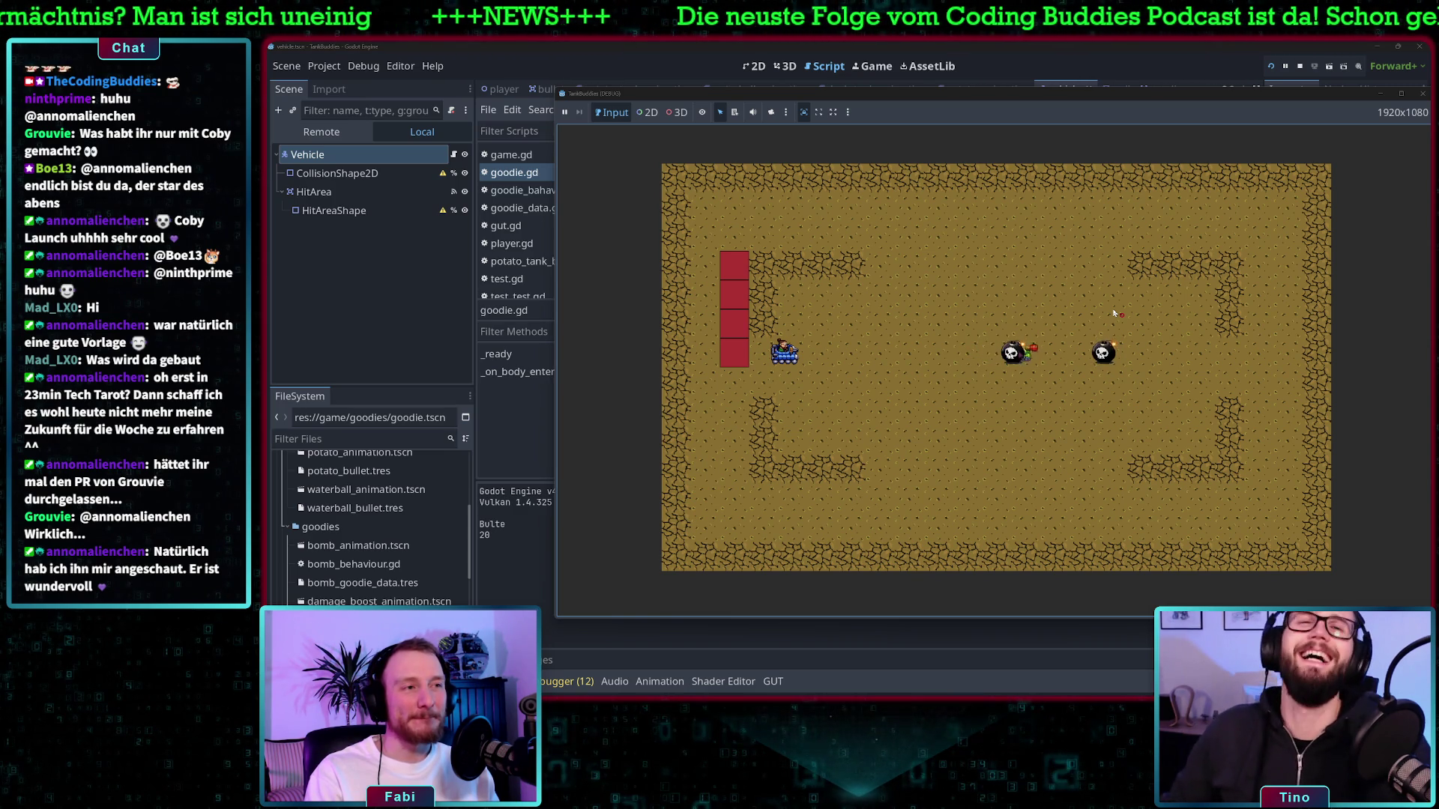
{"action": "key", "text": "d"}
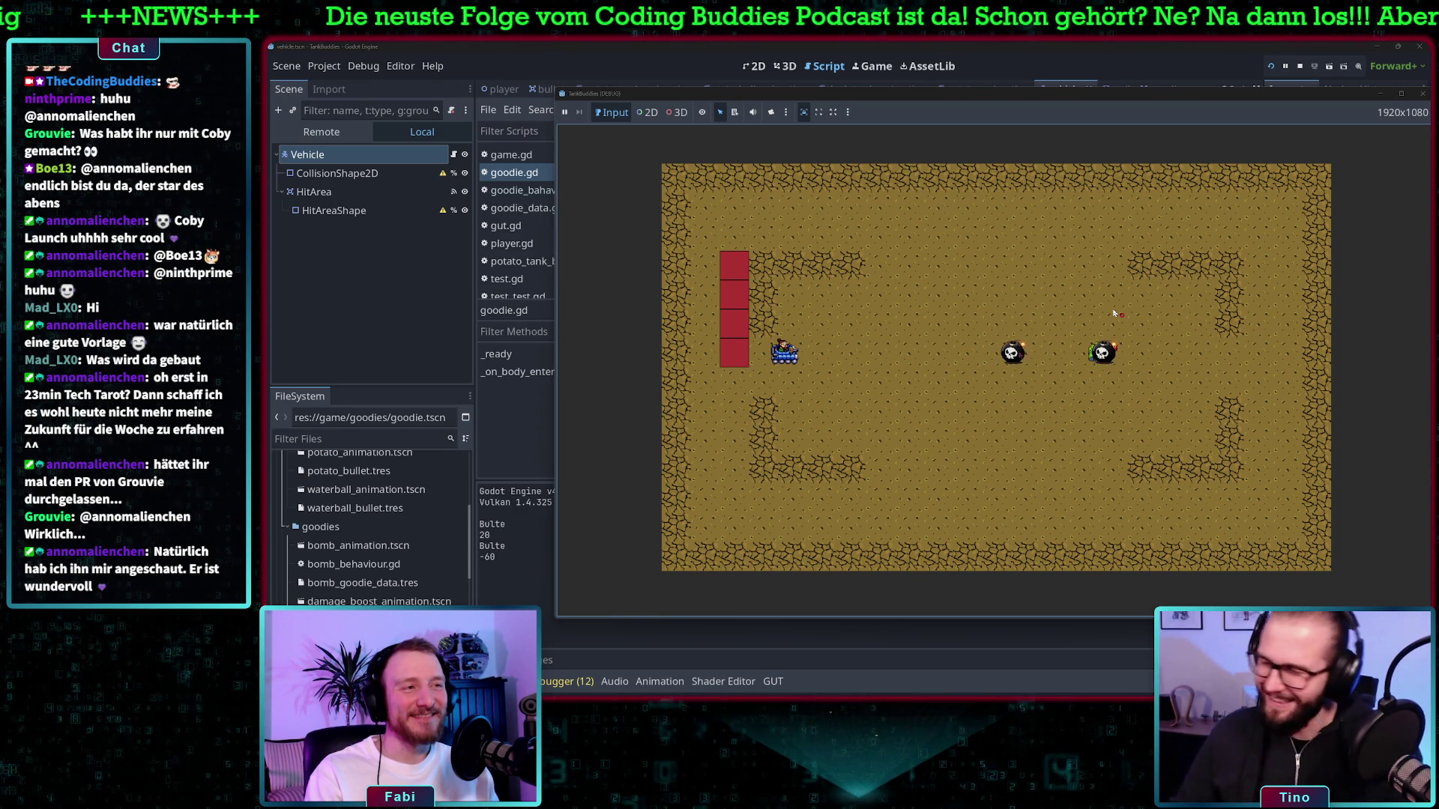
{"action": "key", "text": "F8"}
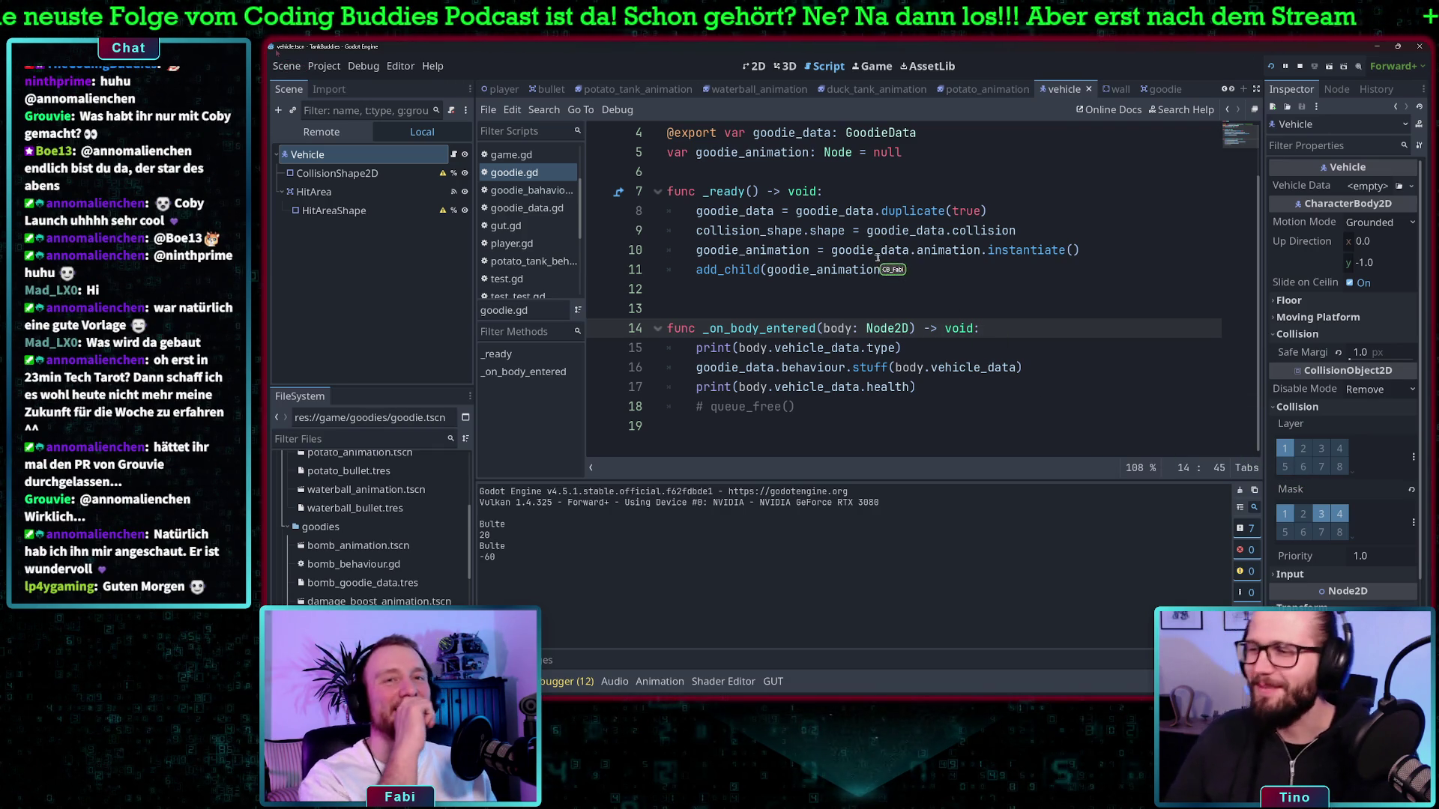
Select the HitArea node in the Scene dock
{"action": "left_click", "coordinate": [349, 191]}
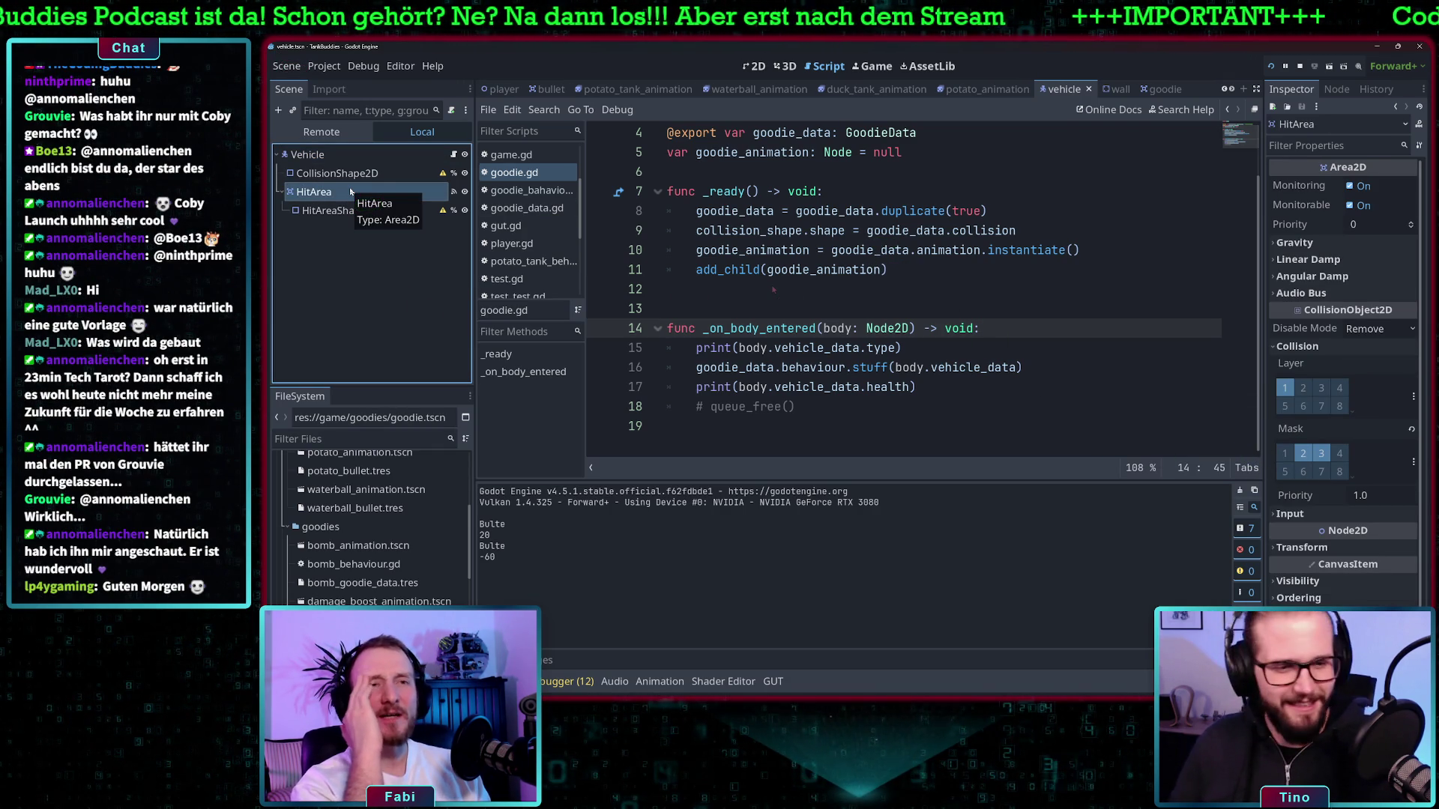
{"action": "left_click", "coordinate": [350, 191]}
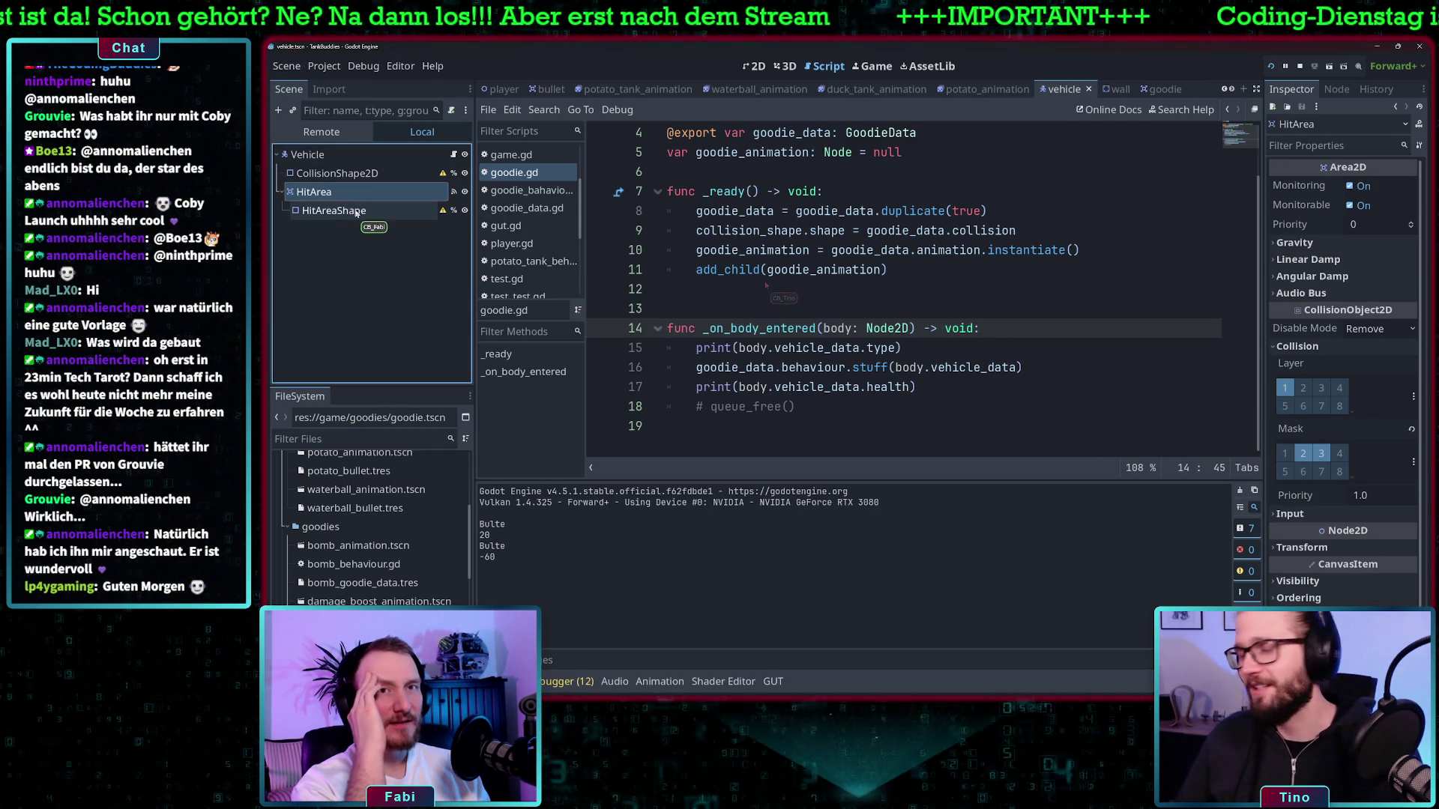
{"action": "key", "text": "Return"}
{"action": "scroll", "coordinate": [801, 319], "scroll_direction": "up", "scroll_amount": 1}
{"action": "scroll", "coordinate": [802, 318], "scroll_direction": "down", "scroll_amount": 1}
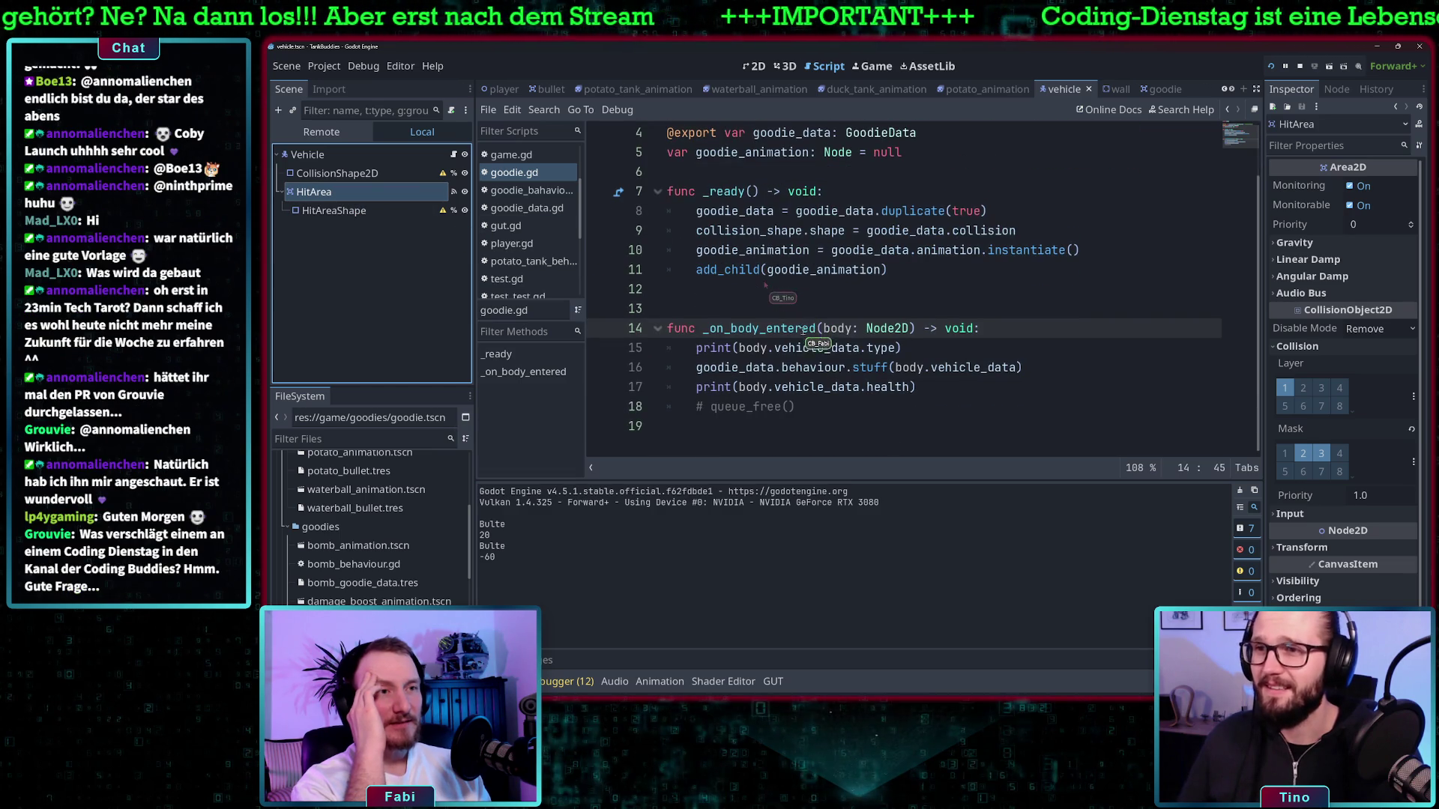
{"action": "scroll", "coordinate": [547, 258], "scroll_direction": "down", "scroll_amount": 2}
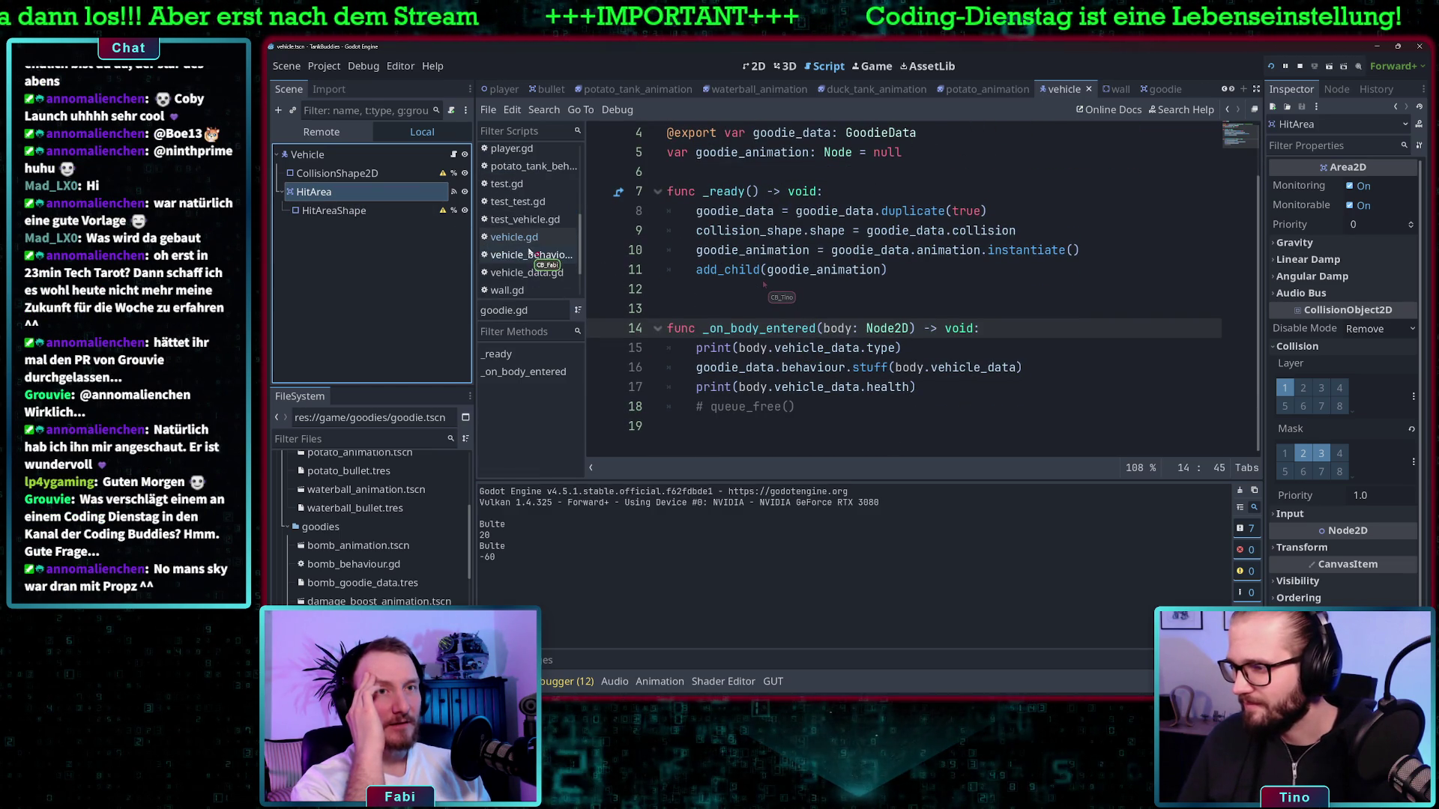
Open vehicle.gd, add layer 4 to HitArea's collision mask, and review the queue_free() destroy line
{"action": "left_click", "coordinate": [523, 238]}
{"action": "scroll", "coordinate": [845, 309], "scroll_direction": "down", "scroll_amount": 1}
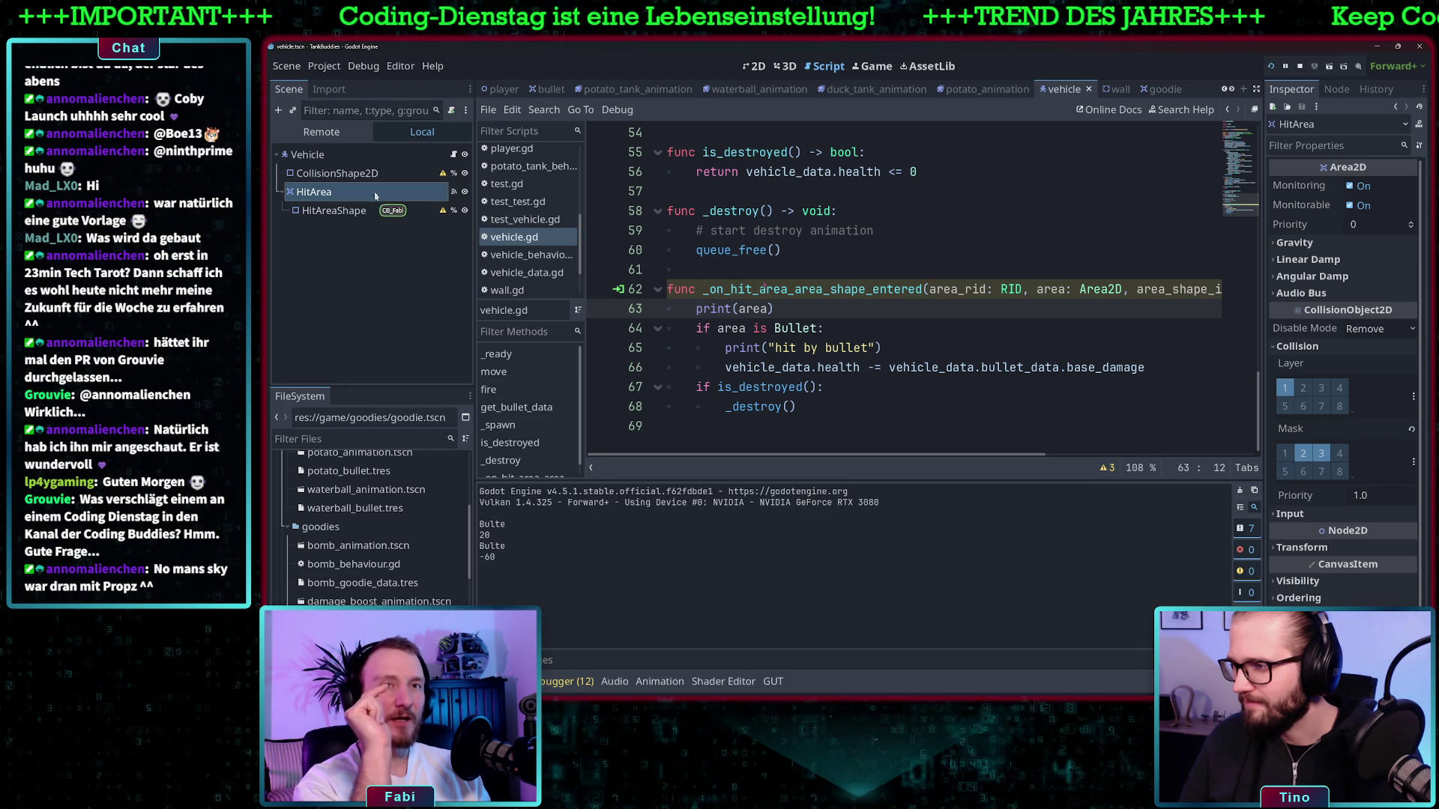
{"action": "left_click", "coordinate": [1339, 453]}
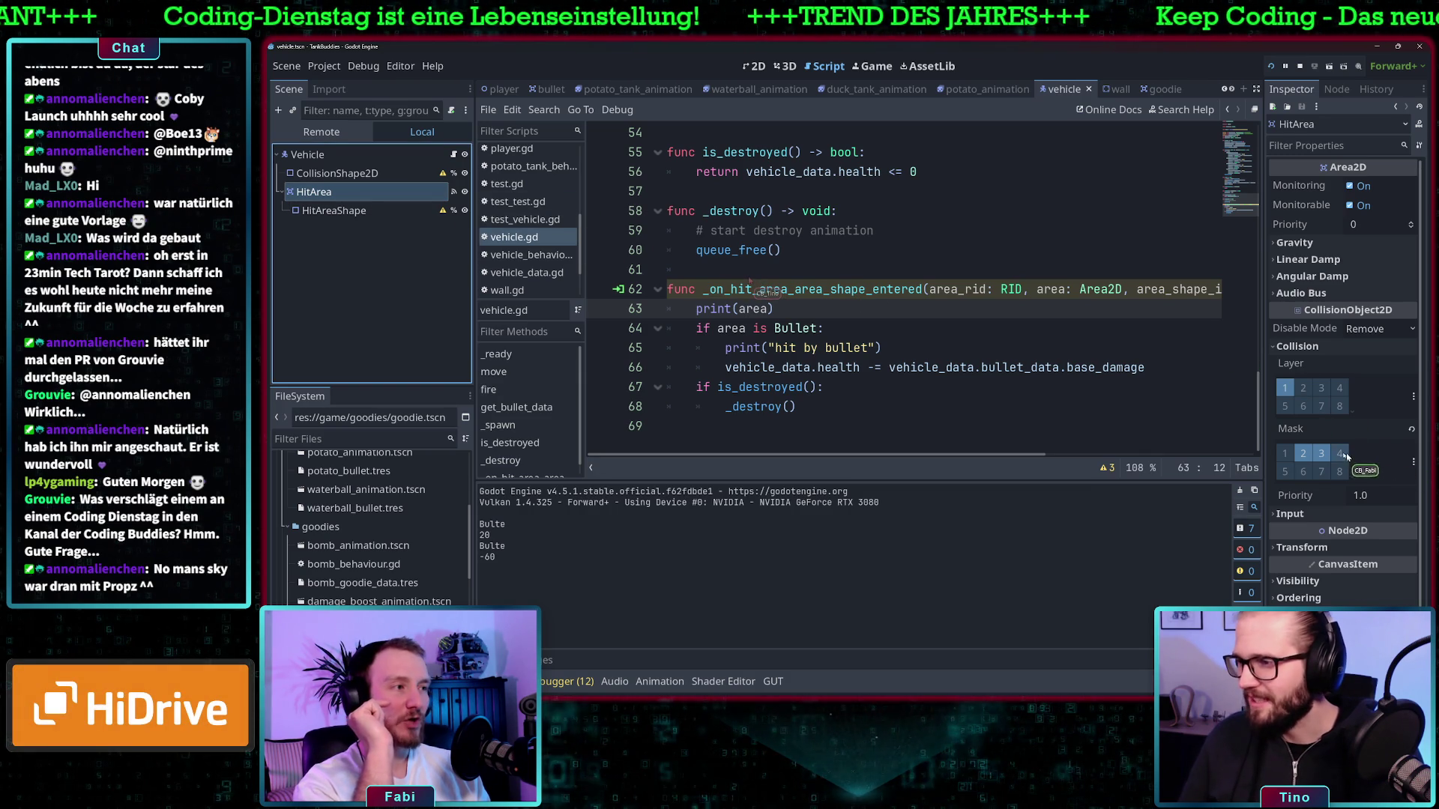
{"action": "left_click", "coordinate": [899, 391]}
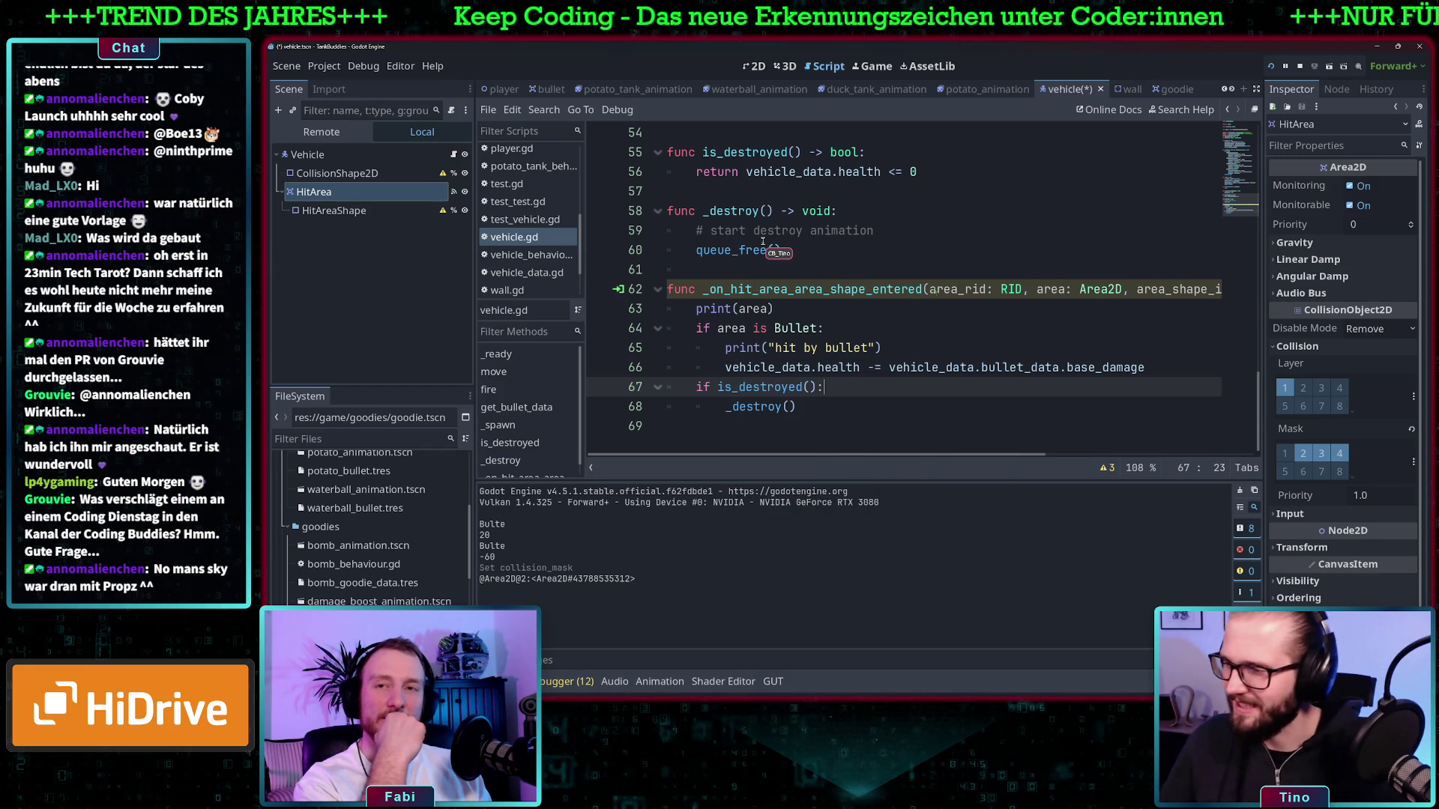
{"action": "mouse_move", "coordinate": [763, 243]}
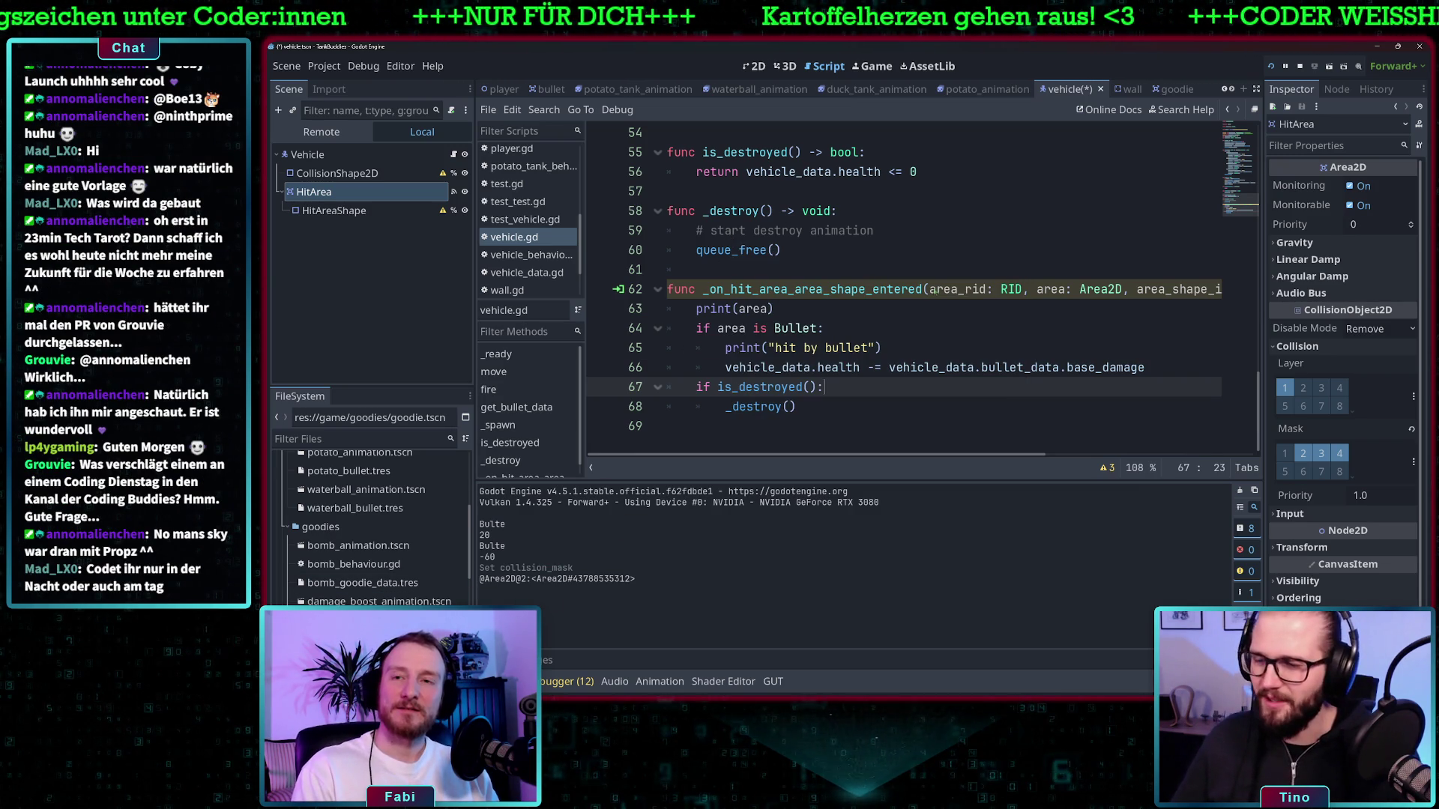
{"action": "left_click", "coordinate": [825, 243]}
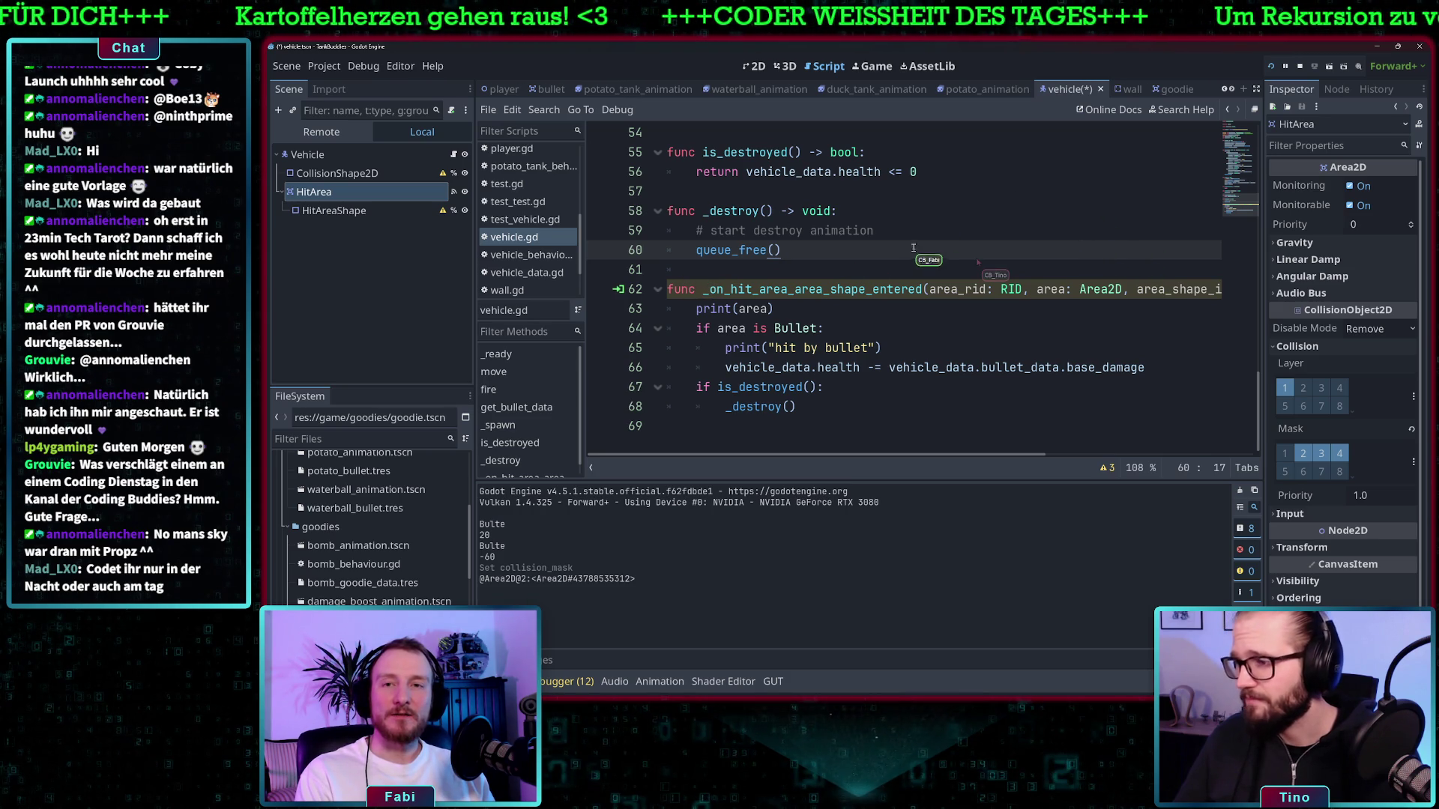
Run the game, drive the tank right and down across both bombs, then close it with F8
{"action": "left_click", "coordinate": [1271, 69]}
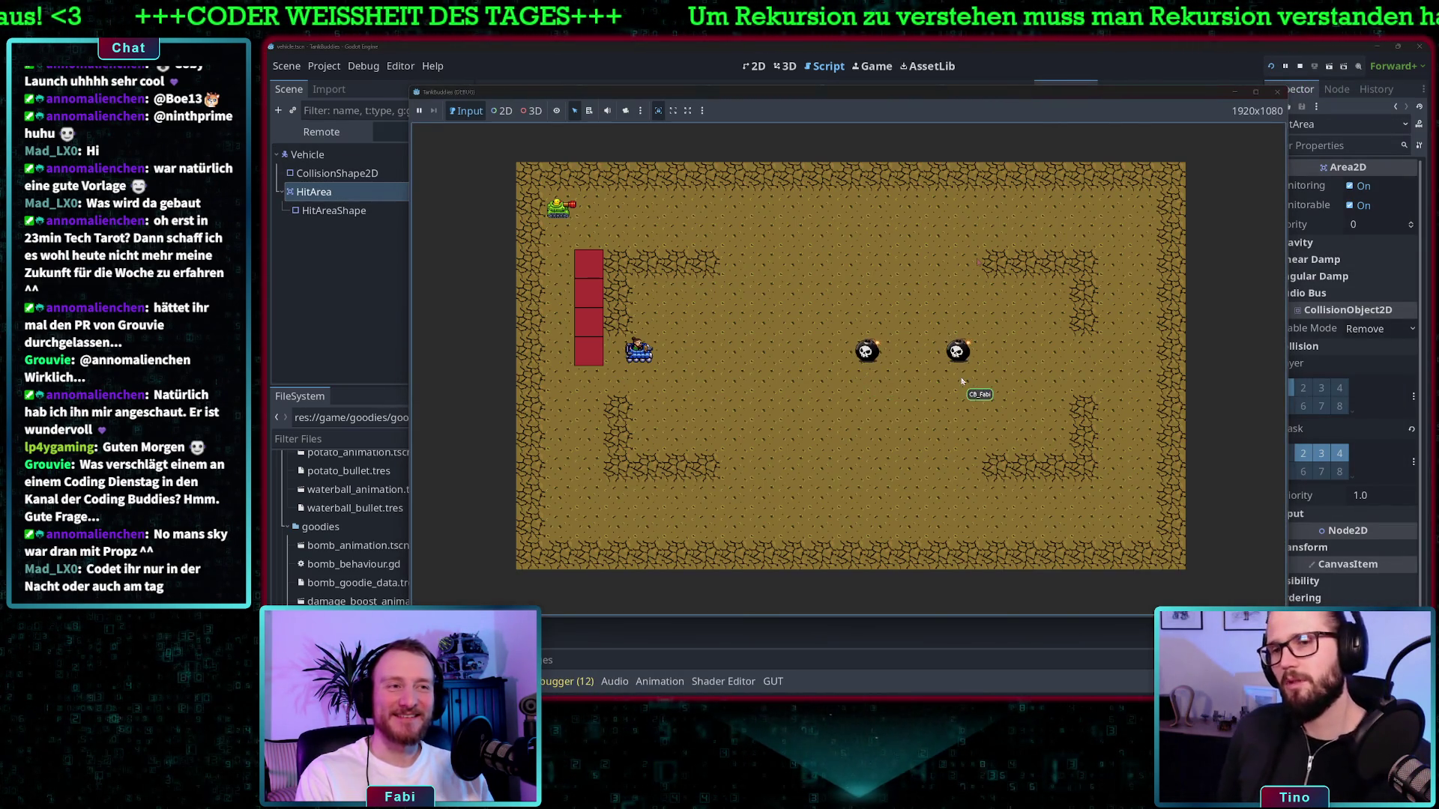
{"action": "key", "text": "Right"}
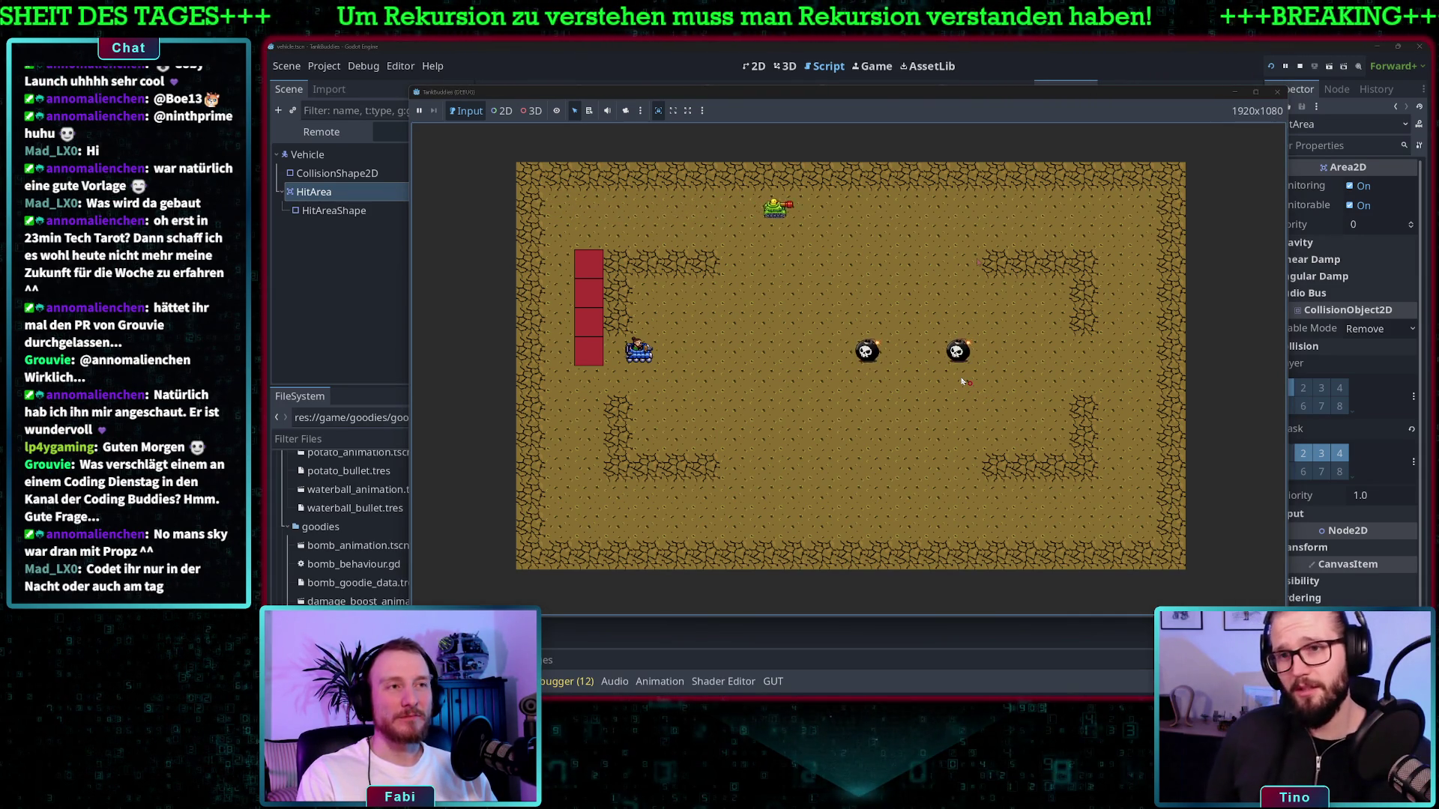
{"action": "key", "text": "Down"}
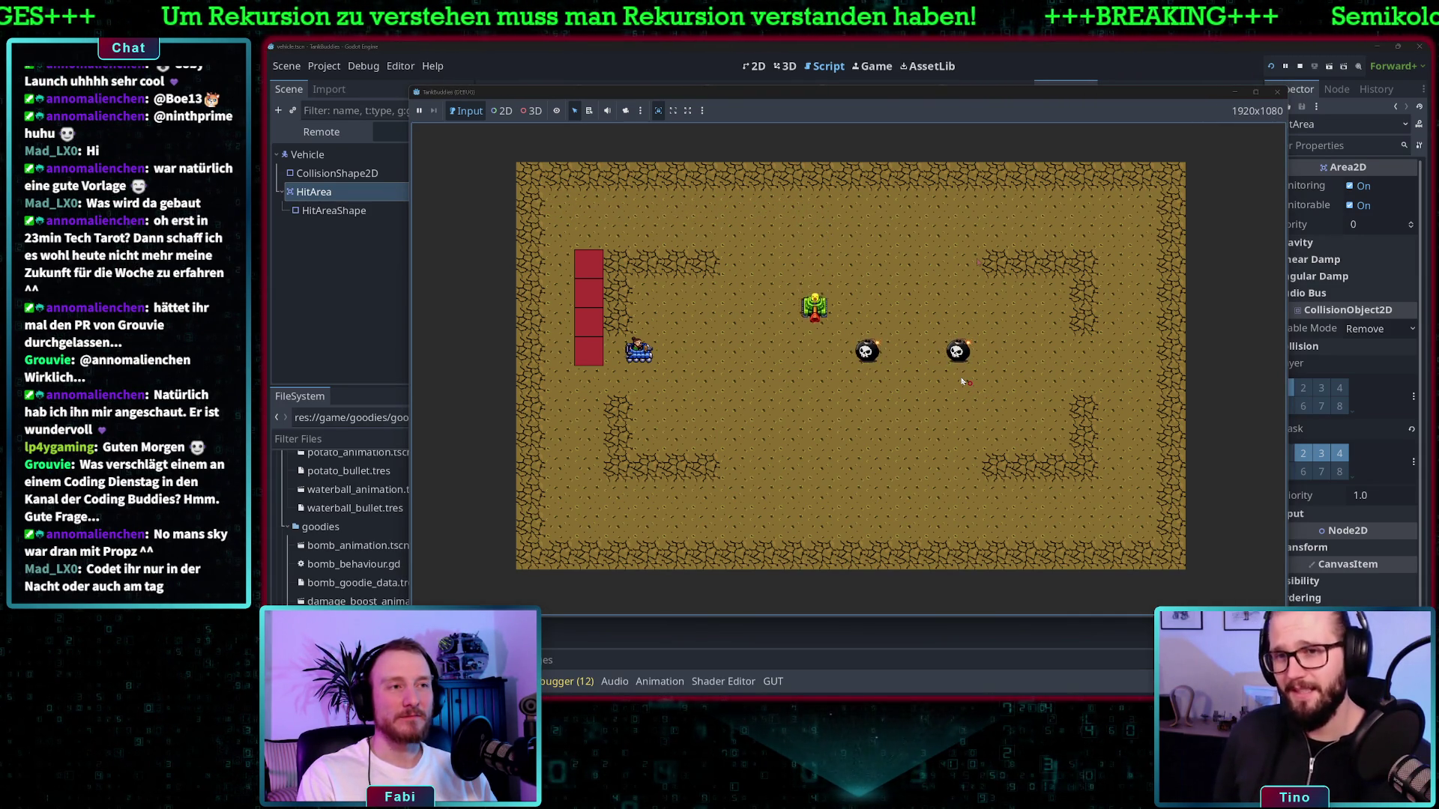
{"action": "key", "text": "Right"}
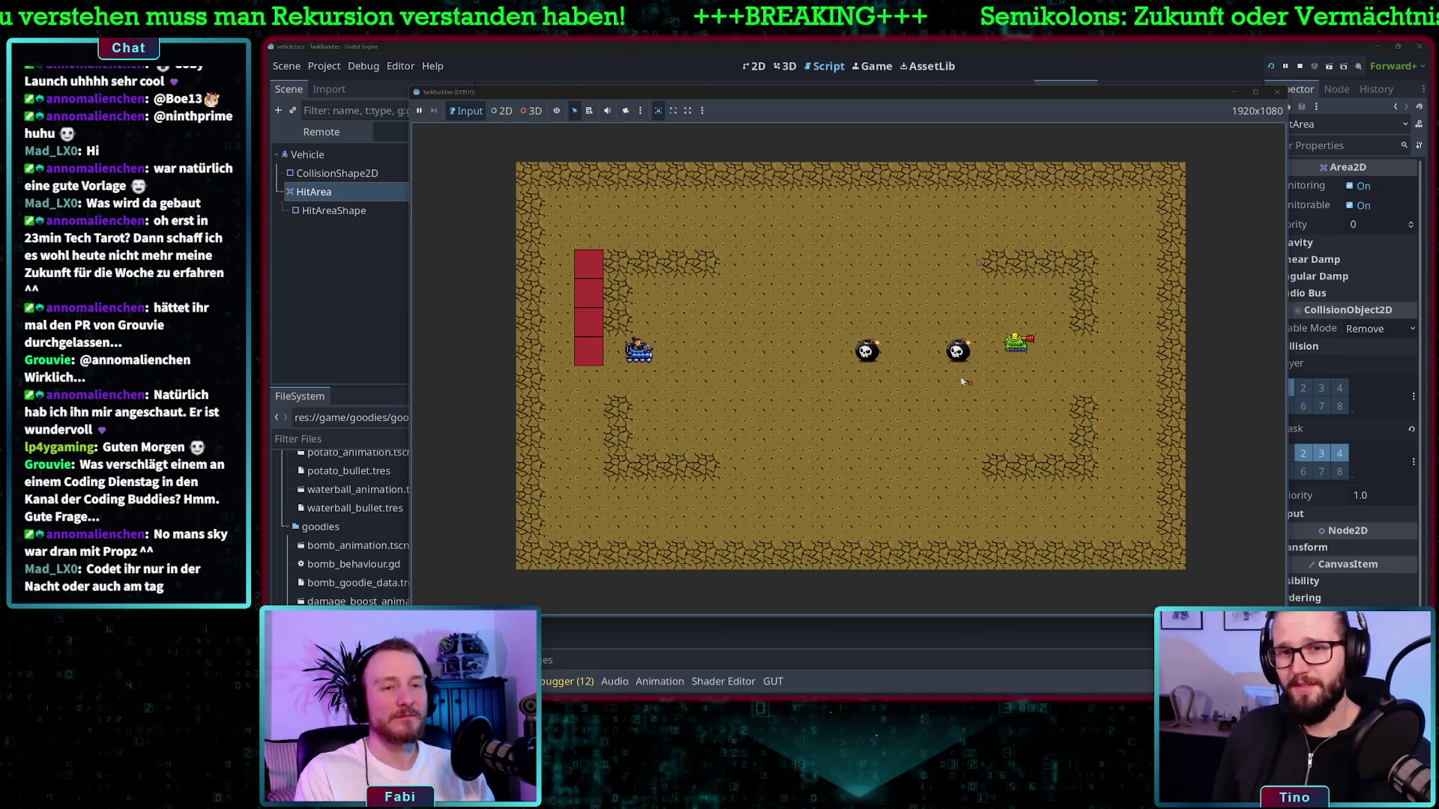
{"action": "left_click_drag", "start_coordinate": [643, 93], "coordinate": [852, 112]}
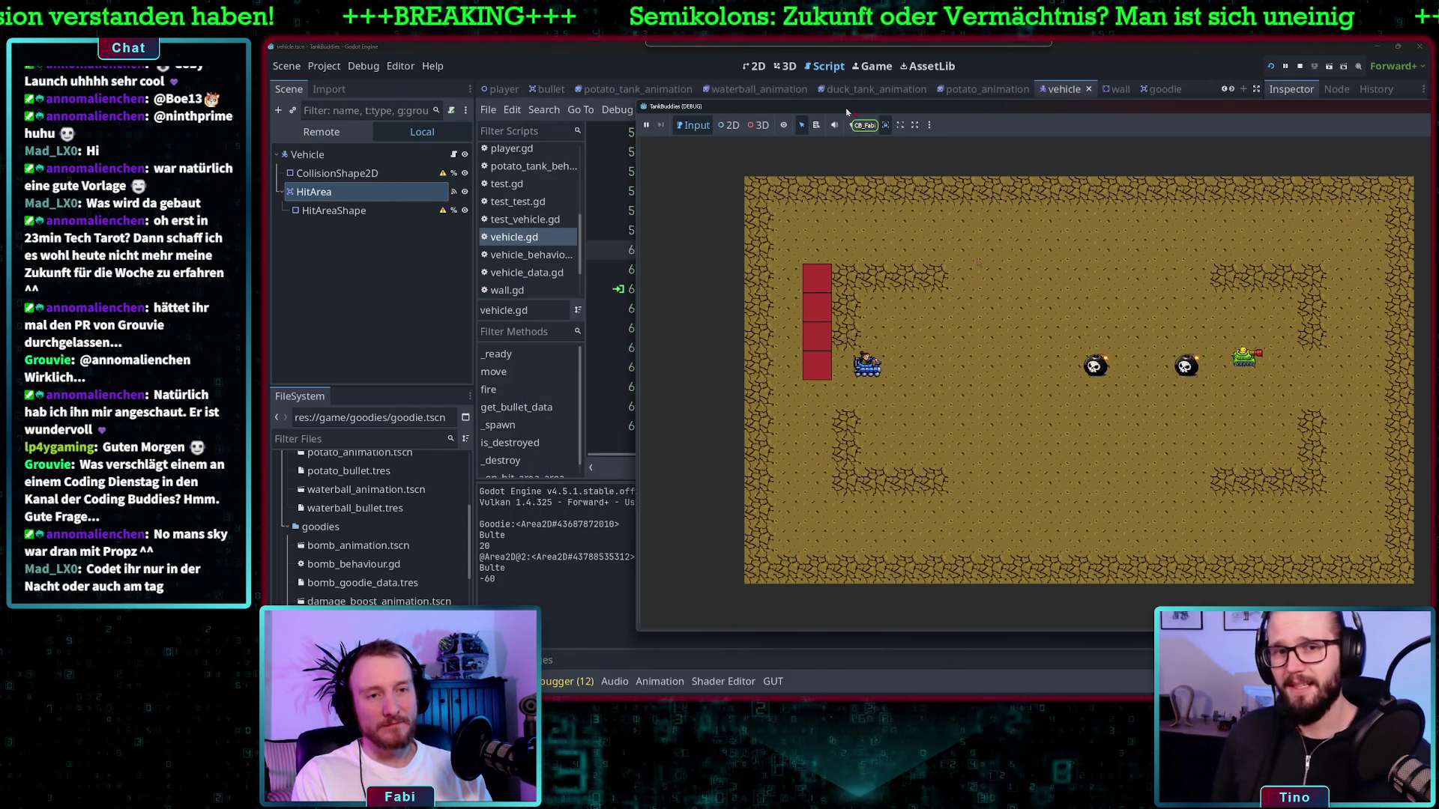
{"action": "key", "text": "F8"}
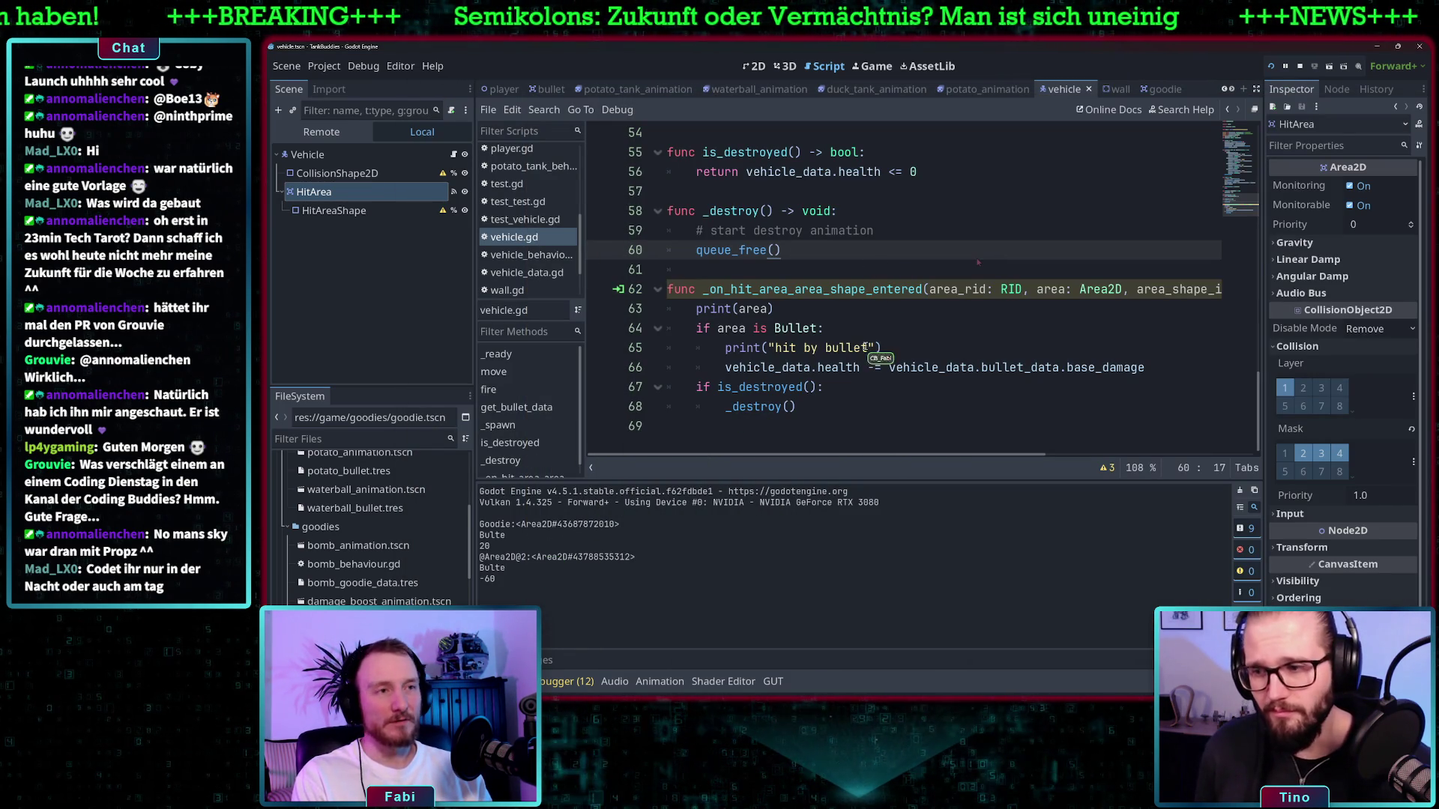
{"action": "left_click", "coordinate": [789, 312]}
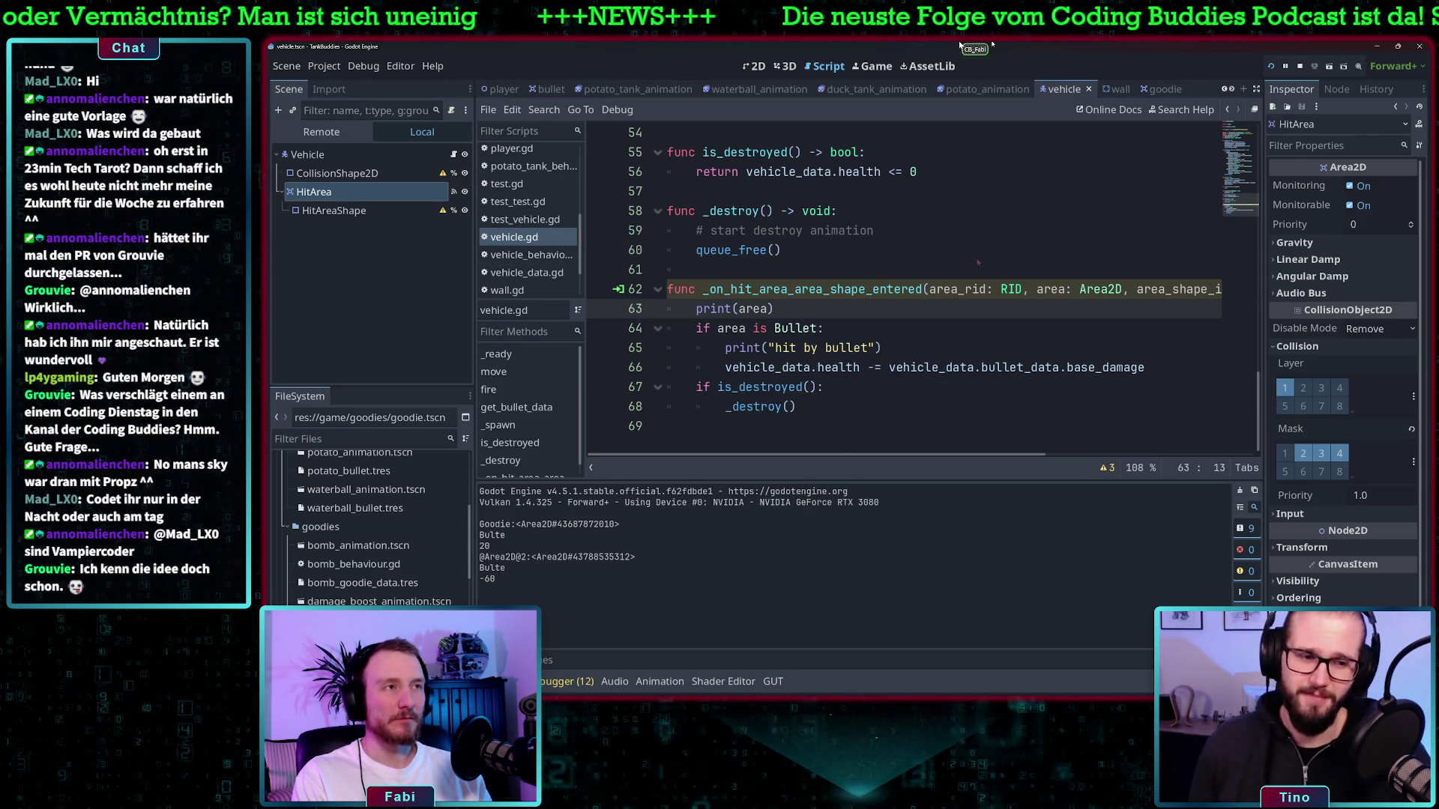
{"action": "scroll", "coordinate": [517, 209], "scroll_direction": "up", "scroll_amount": 3}
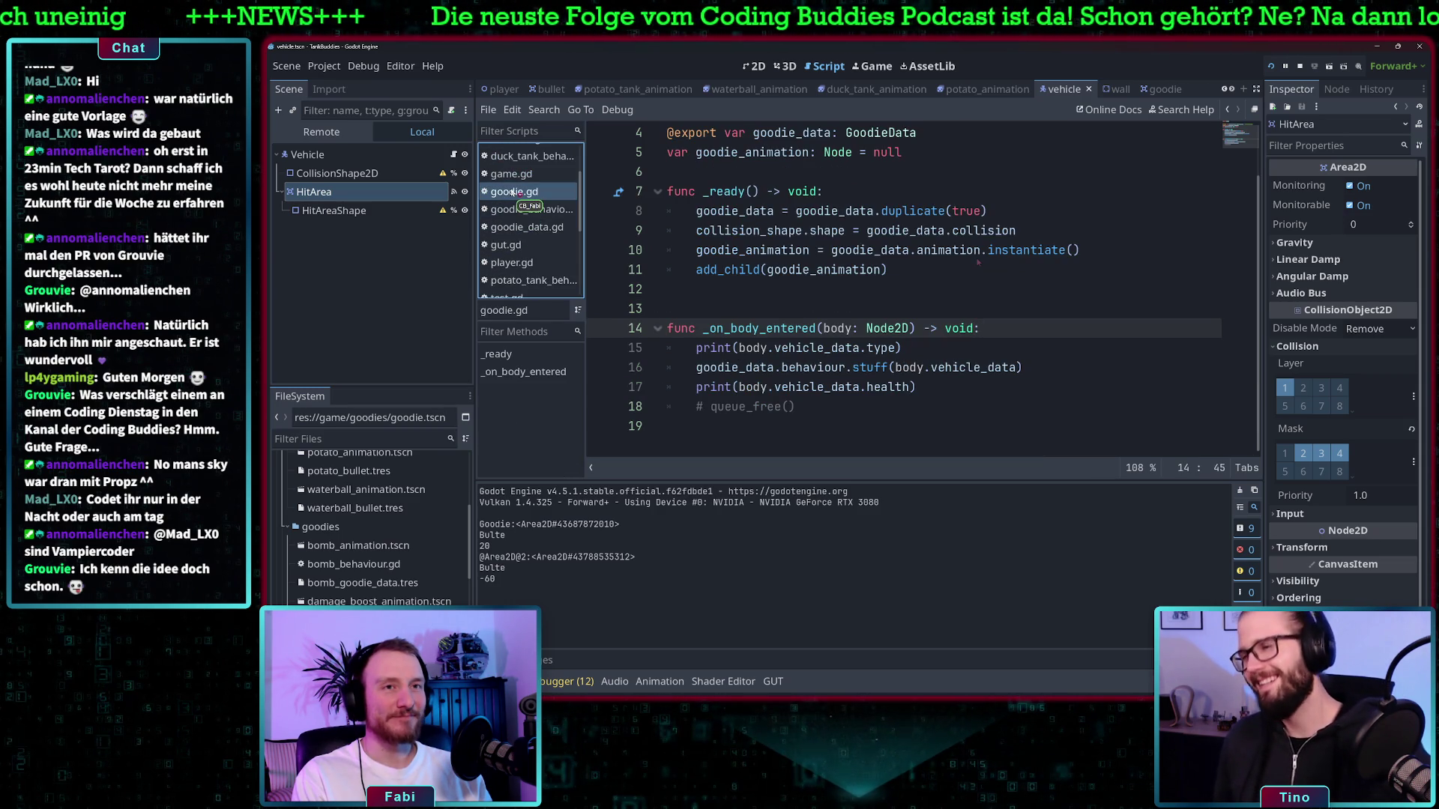
{"action": "left_click", "coordinate": [540, 193]}
{"action": "left_click", "coordinate": [819, 348]}
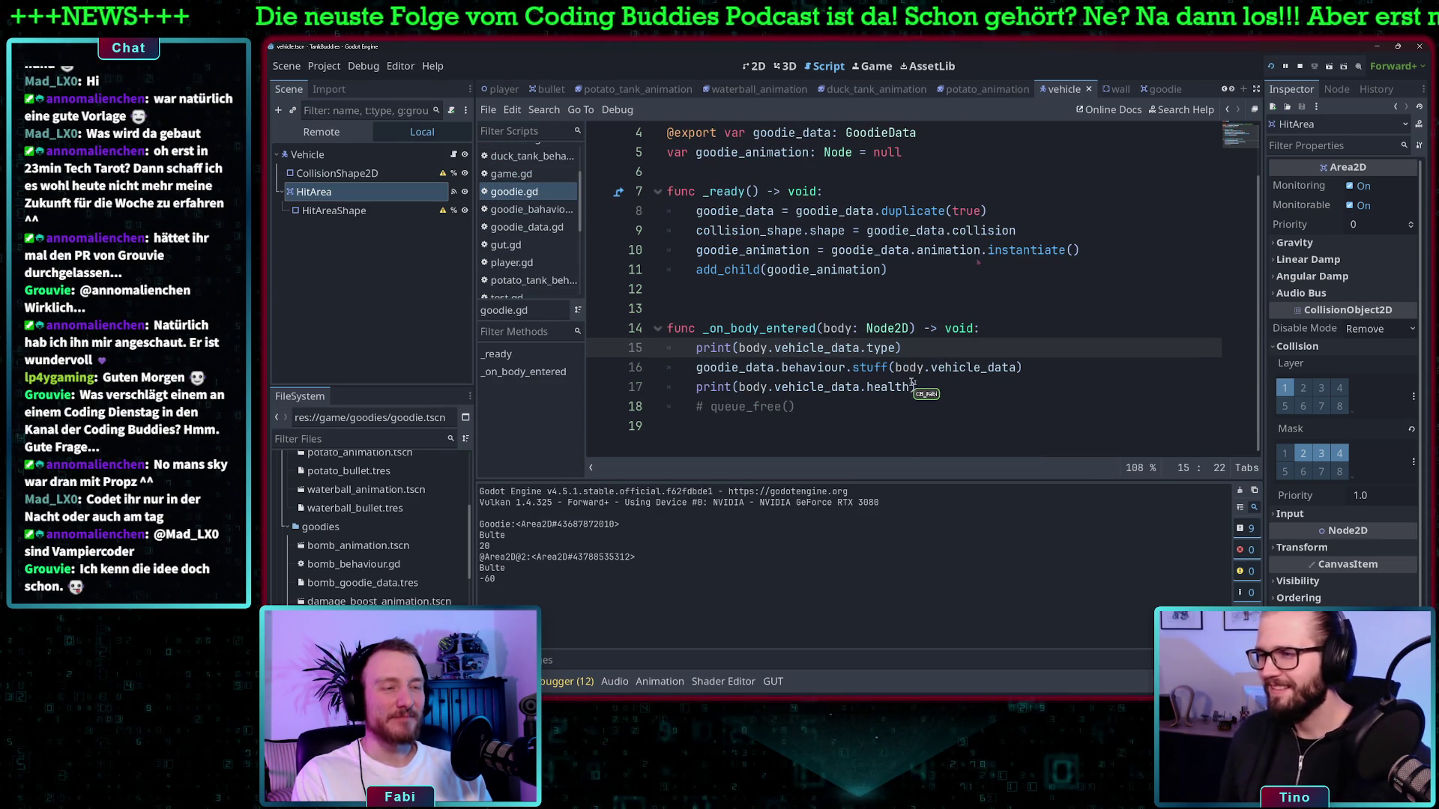
{"action": "left_click", "coordinate": [800, 408]}
{"action": "key", "text": "ctrl+k"}
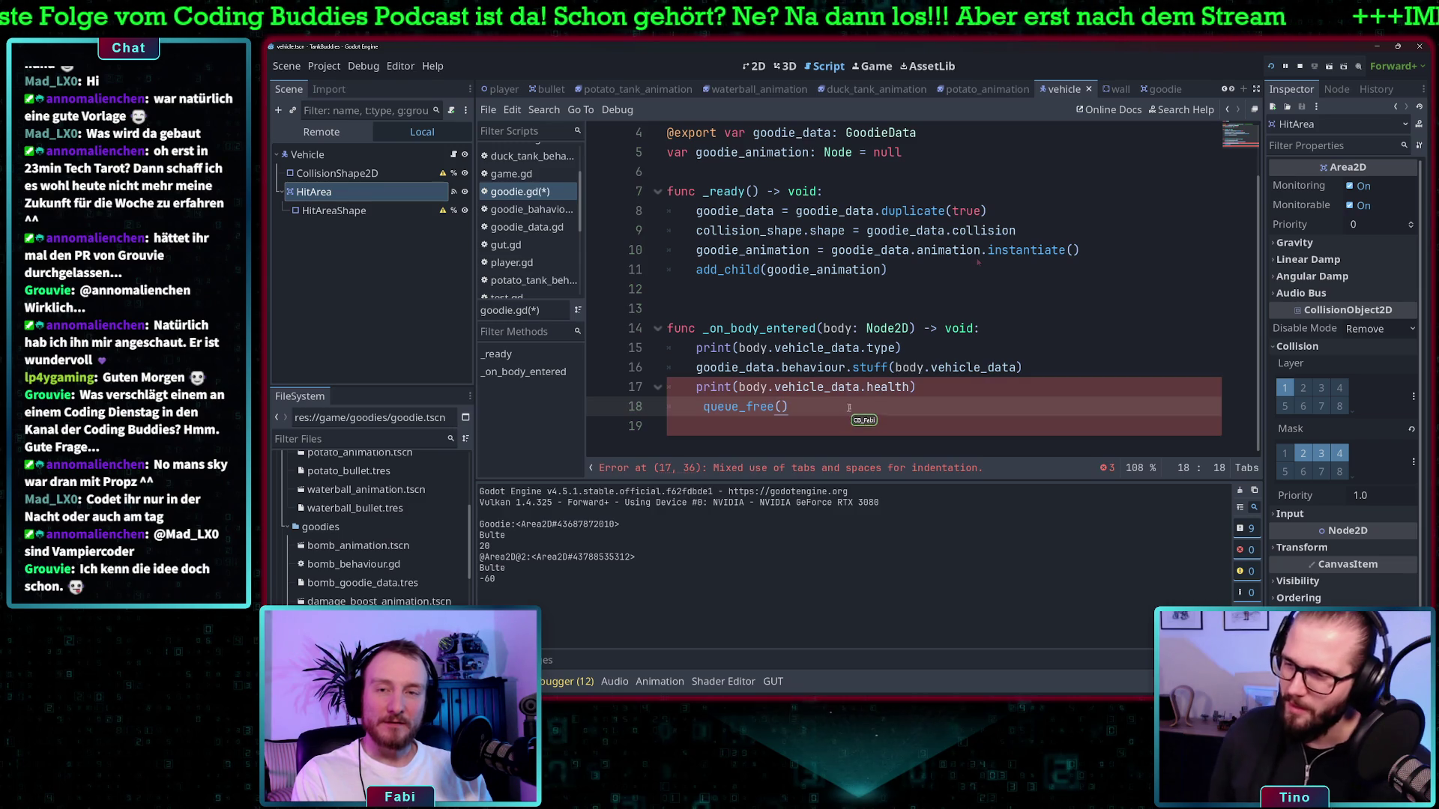
{"action": "left_click", "coordinate": [708, 406]}
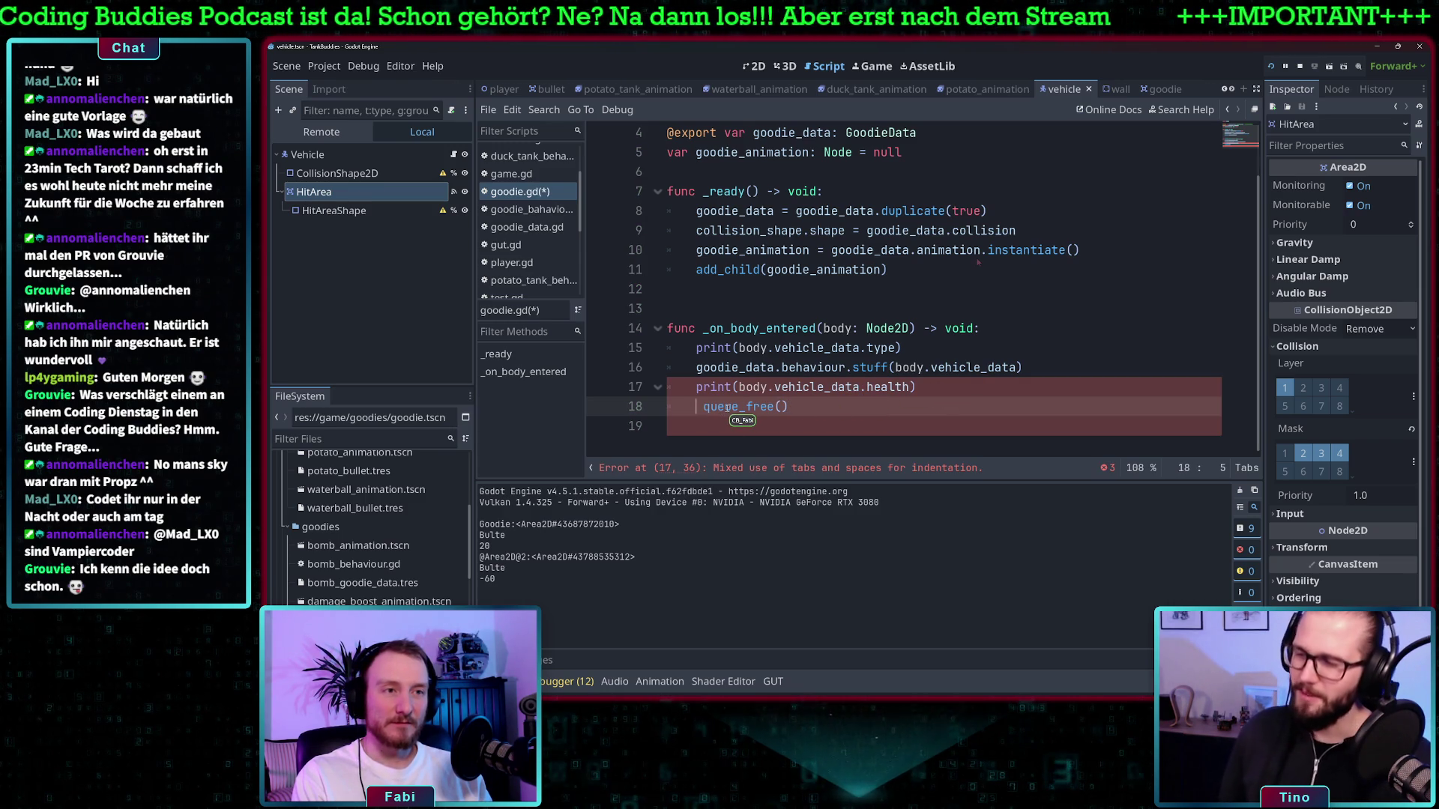
{"action": "key", "text": "BackSpace"}
{"action": "key", "text": "ctrl+s"}
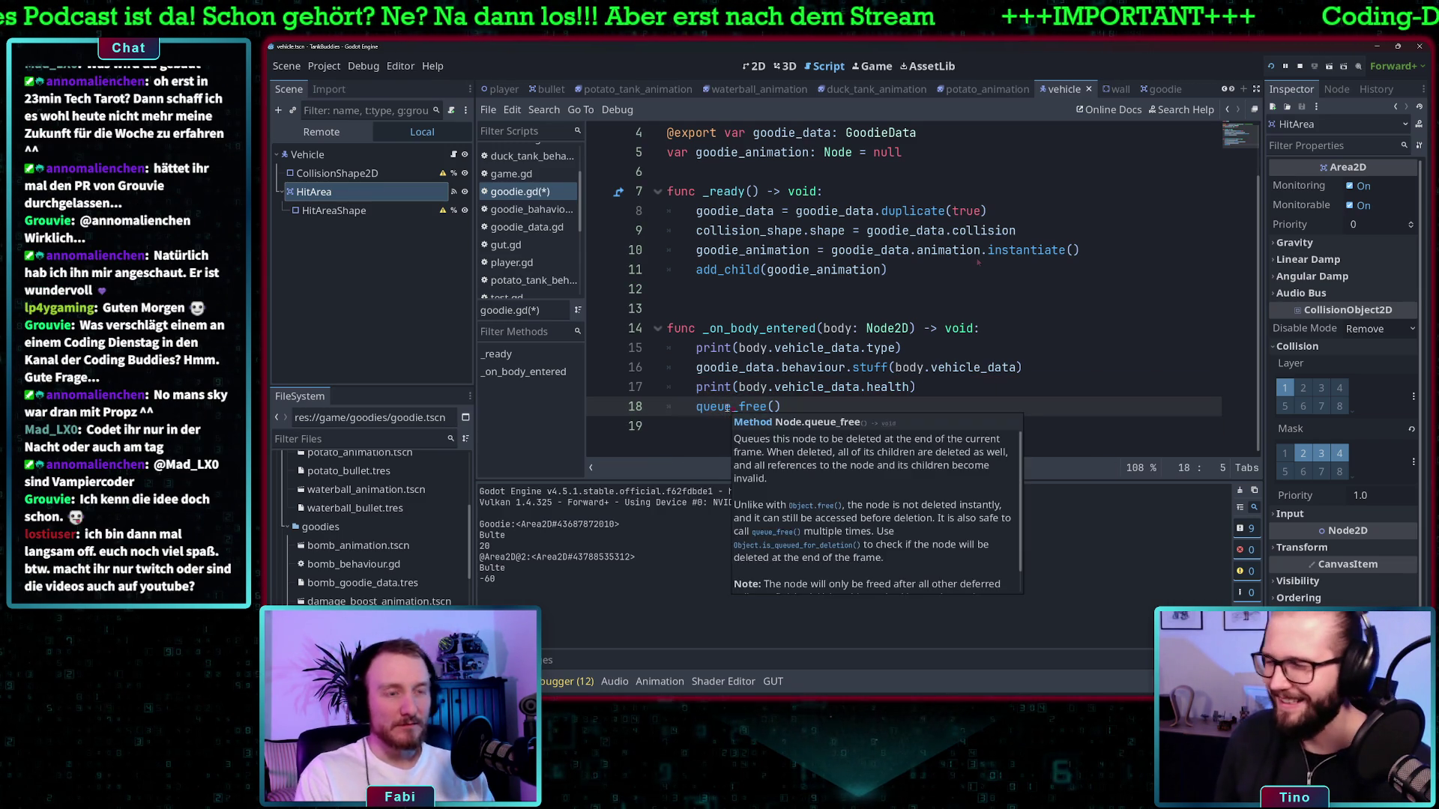
{"action": "left_click", "coordinate": [907, 328]}
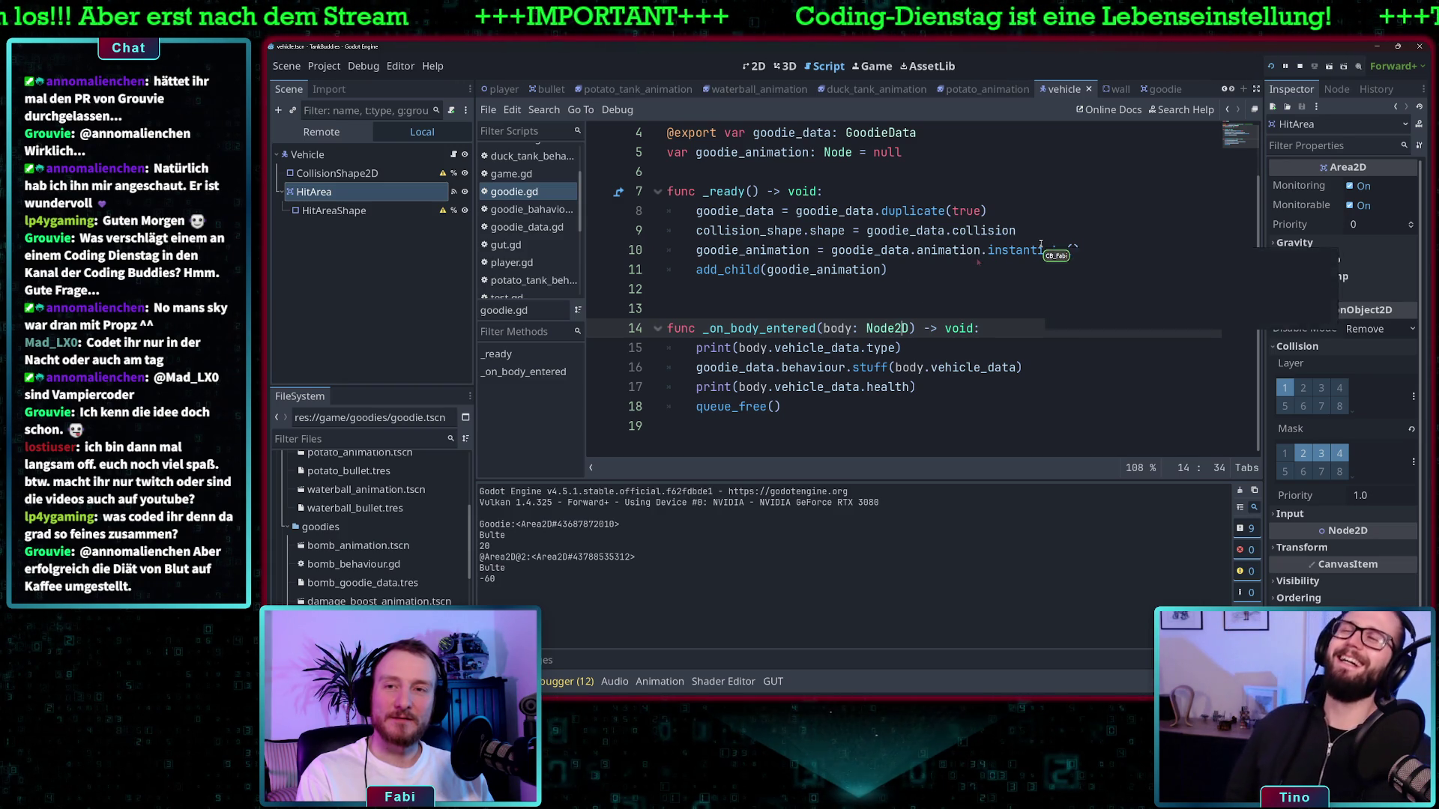
{"action": "mouse_move", "coordinate": [1040, 244]}
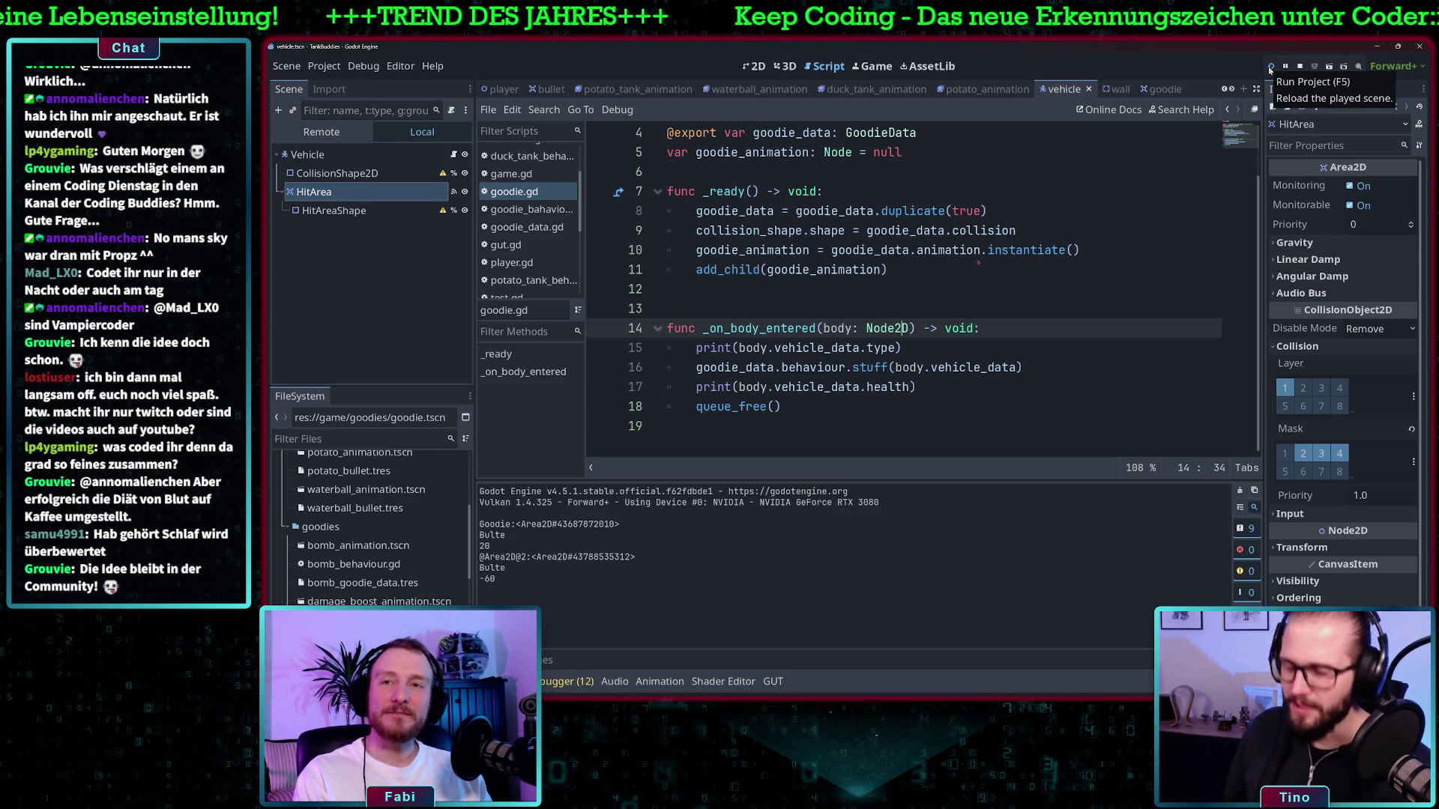
Run the game, drive the green tank into both bombs, then bring the editor back in front
{"action": "left_click", "coordinate": [1270, 68]}
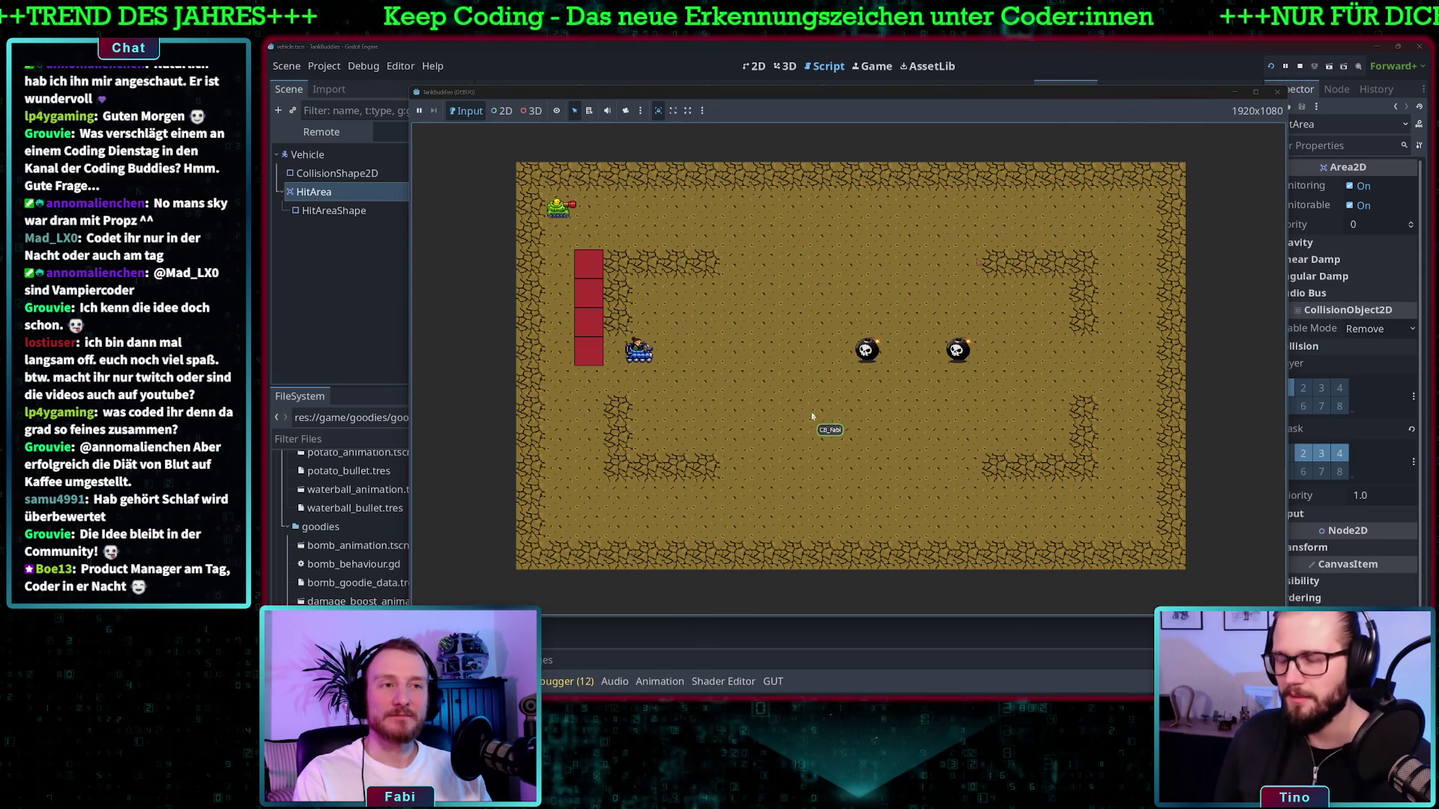
{"action": "key", "text": "d"}
{"action": "key", "text": "d"}
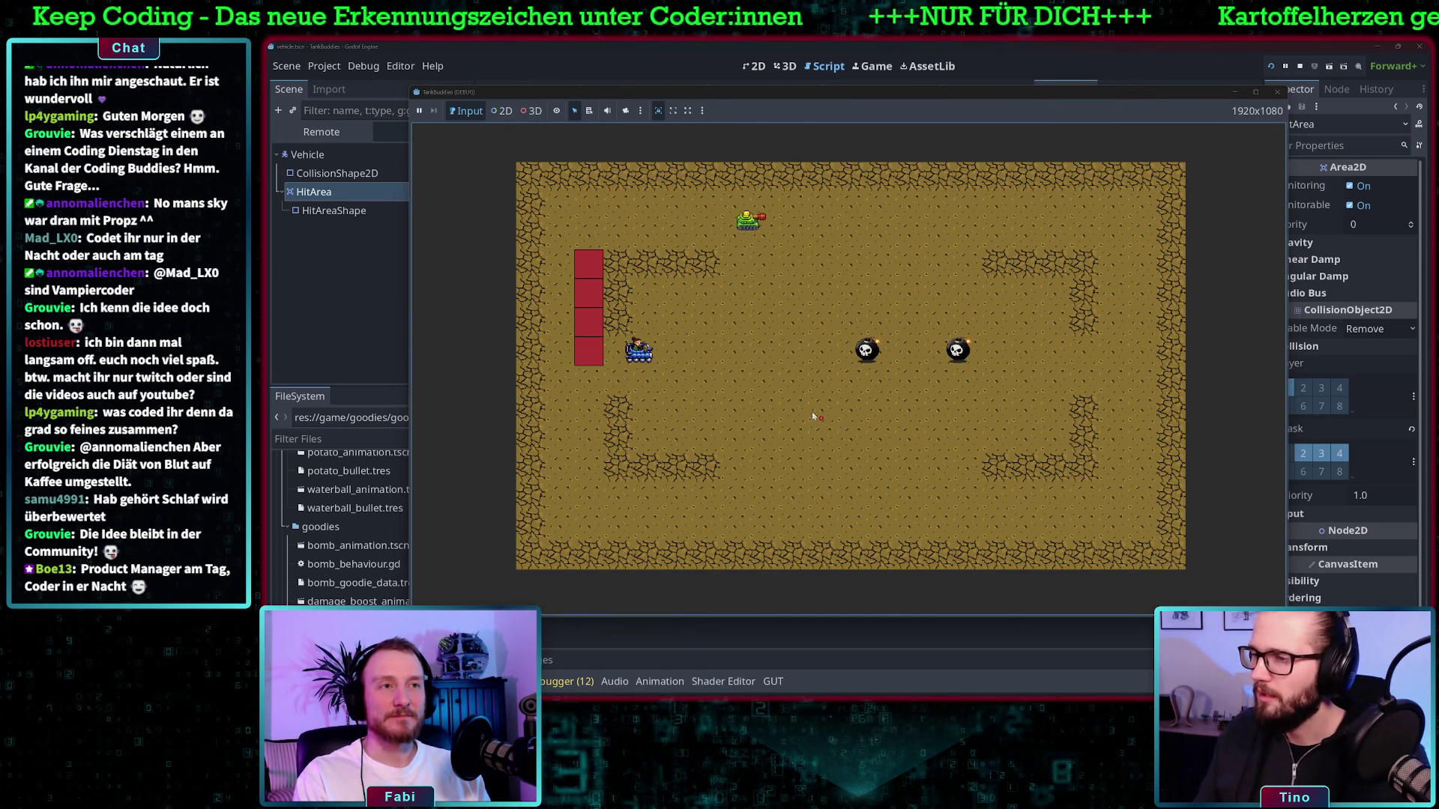
{"action": "key", "text": "s"}
{"action": "key", "text": "d"}
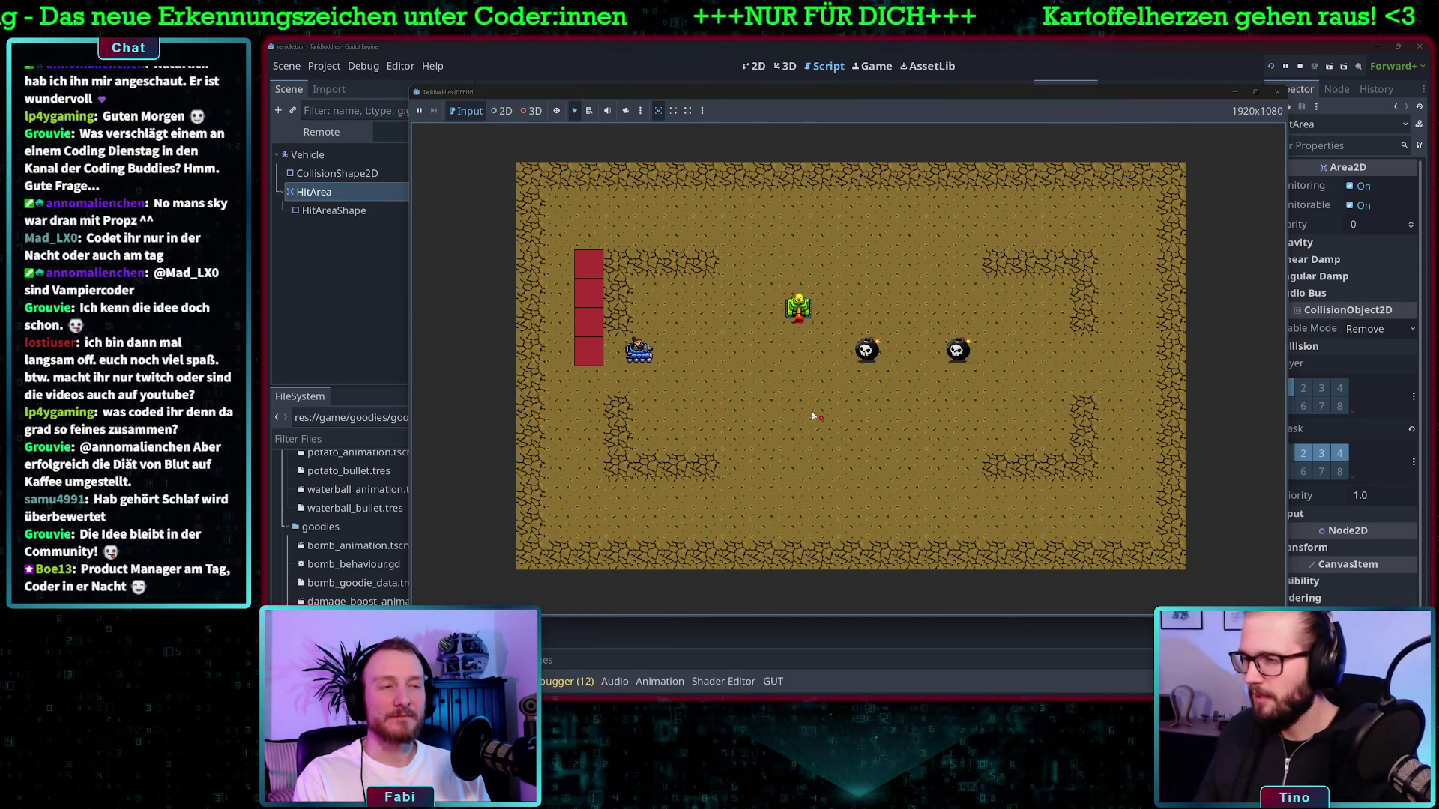
{"action": "key", "text": "d"}
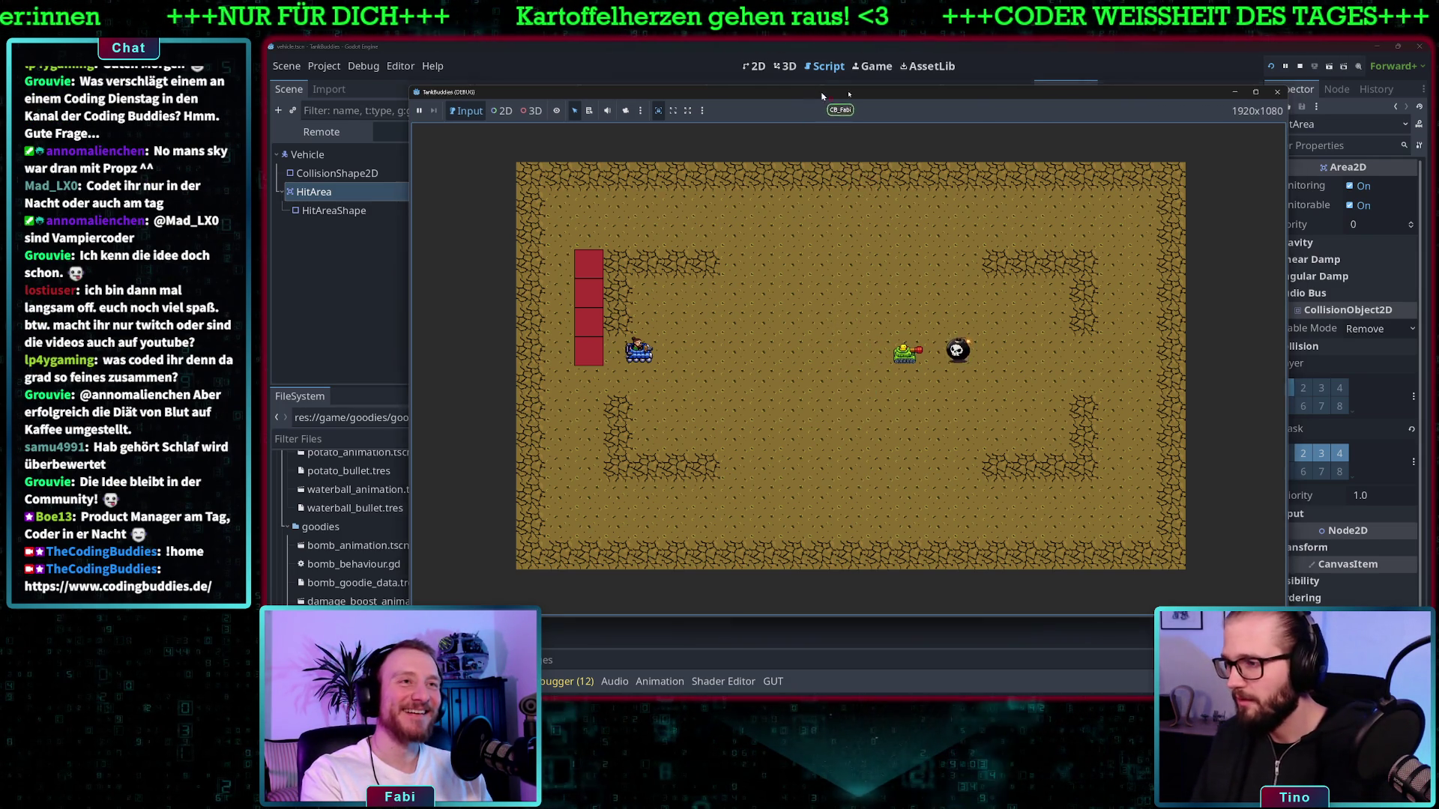
{"action": "mouse_move", "coordinate": [810, 110]}
{"action": "left_mouse_down"}
{"action": "mouse_move", "coordinate": [1032, 100]}
{"action": "mouse_move", "coordinate": [925, 94]}
{"action": "left_mouse_up"}
{"action": "key", "text": "d"}
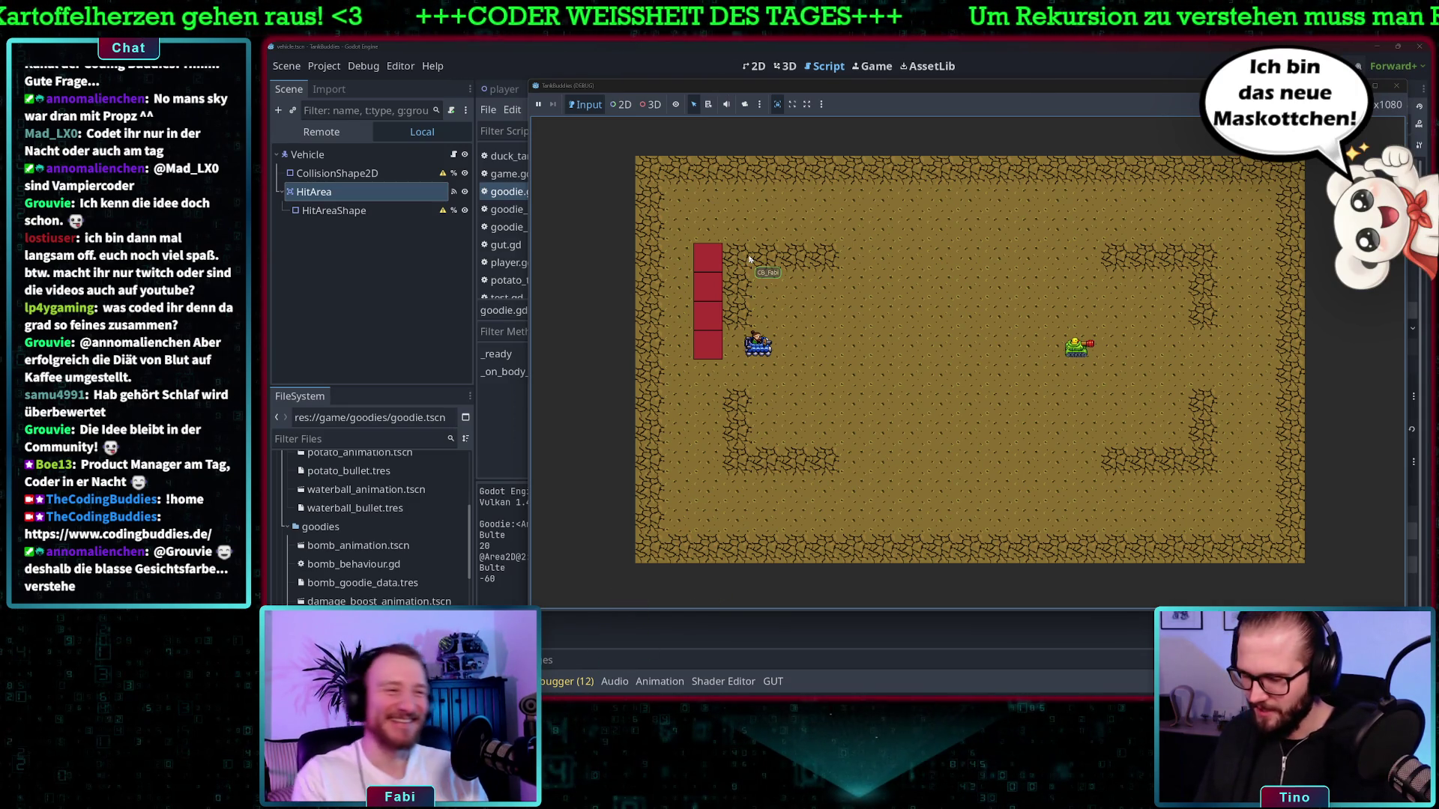
{"action": "left_click", "coordinate": [666, 47]}
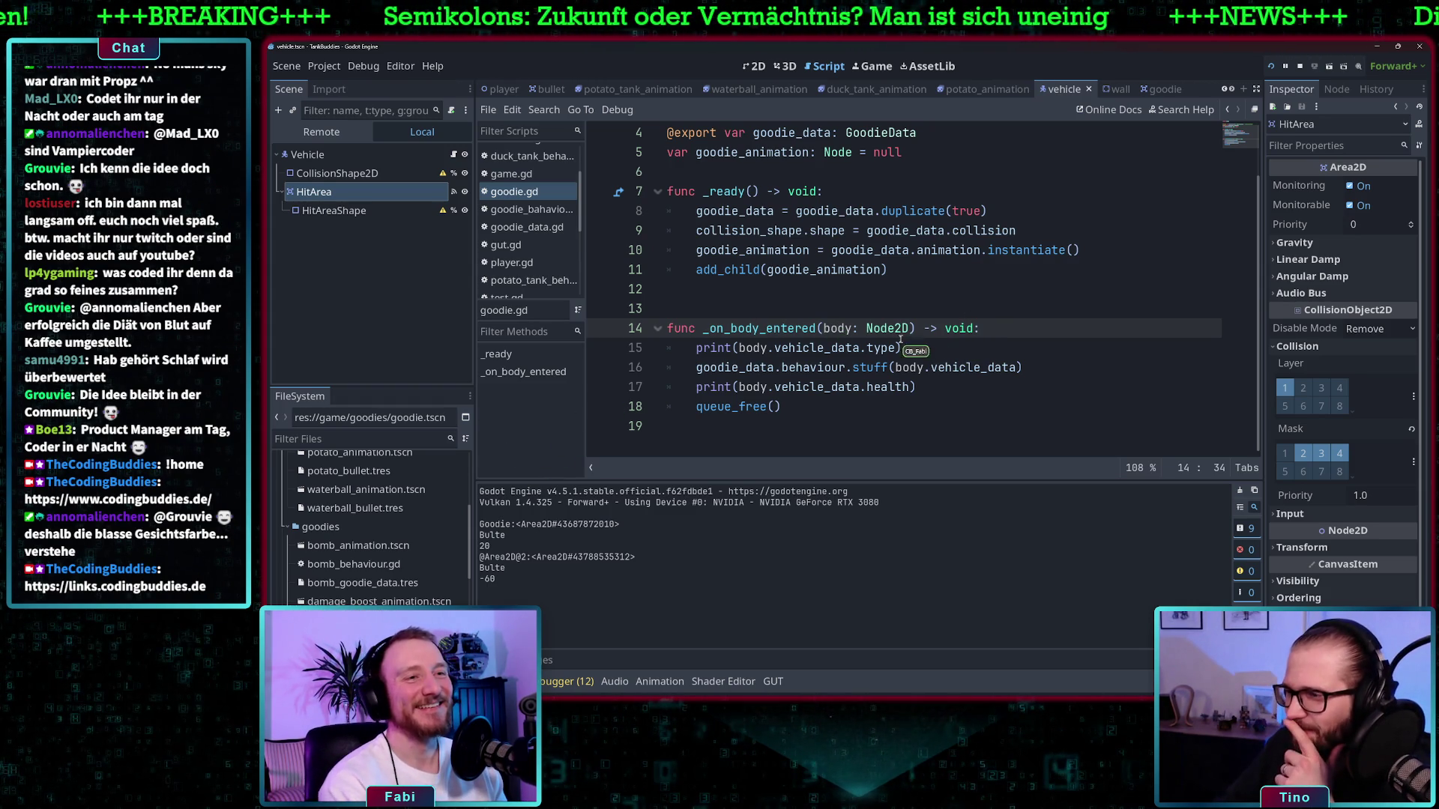
{"action": "left_click", "coordinate": [761, 328]}
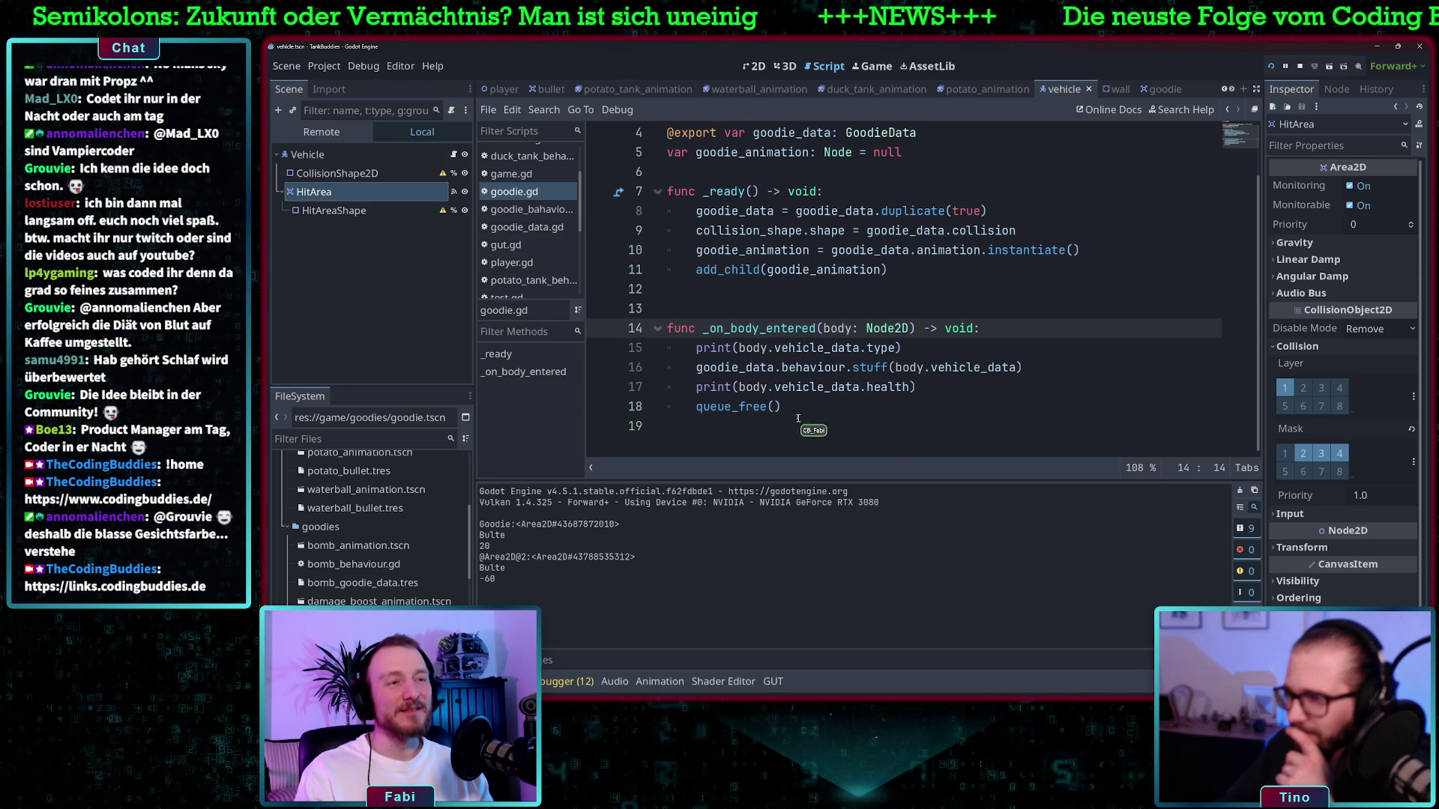
{"action": "left_click_drag", "start_coordinate": [738, 387], "coordinate": [941, 388]}
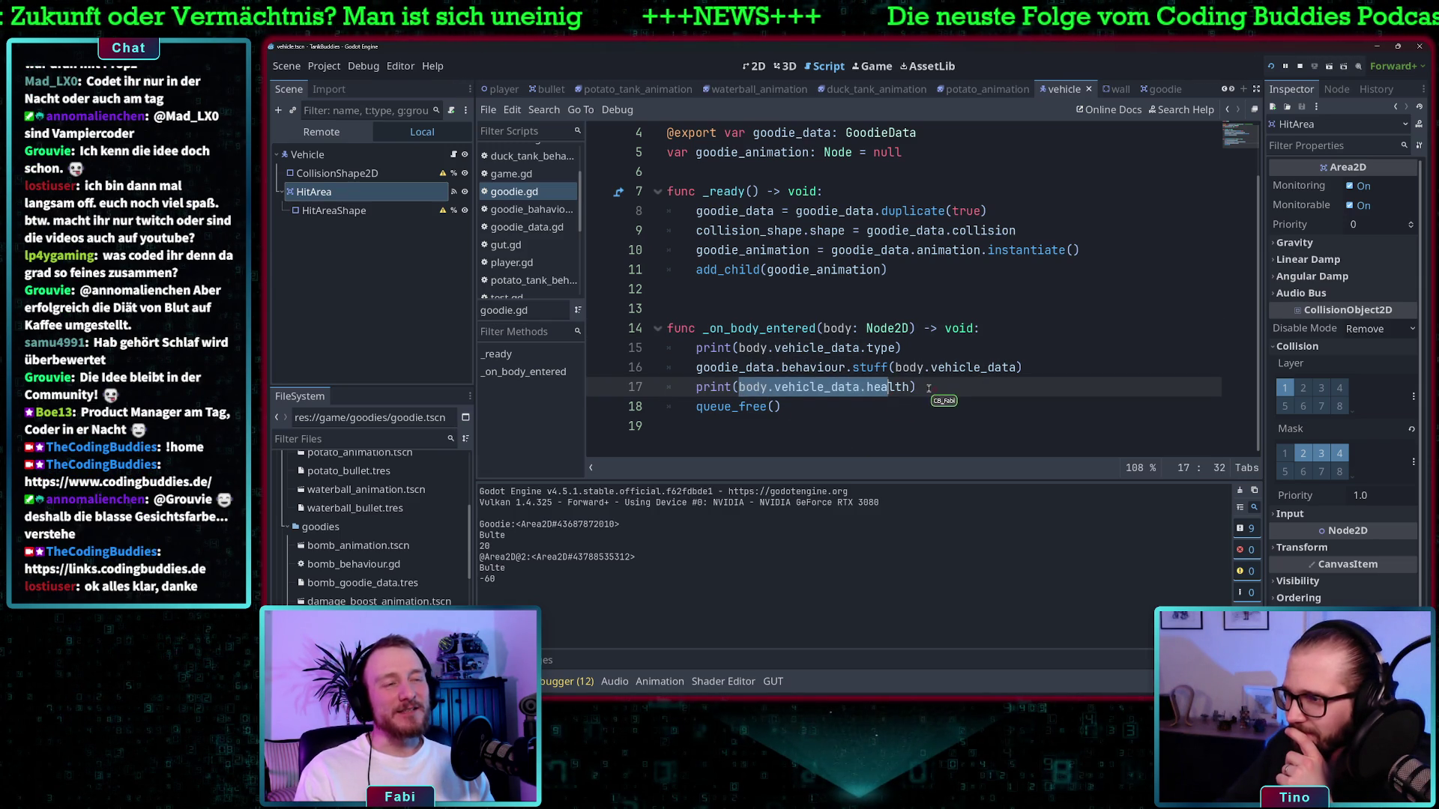
{"action": "left_click", "coordinate": [940, 388]}
{"action": "left_click", "coordinate": [778, 406]}
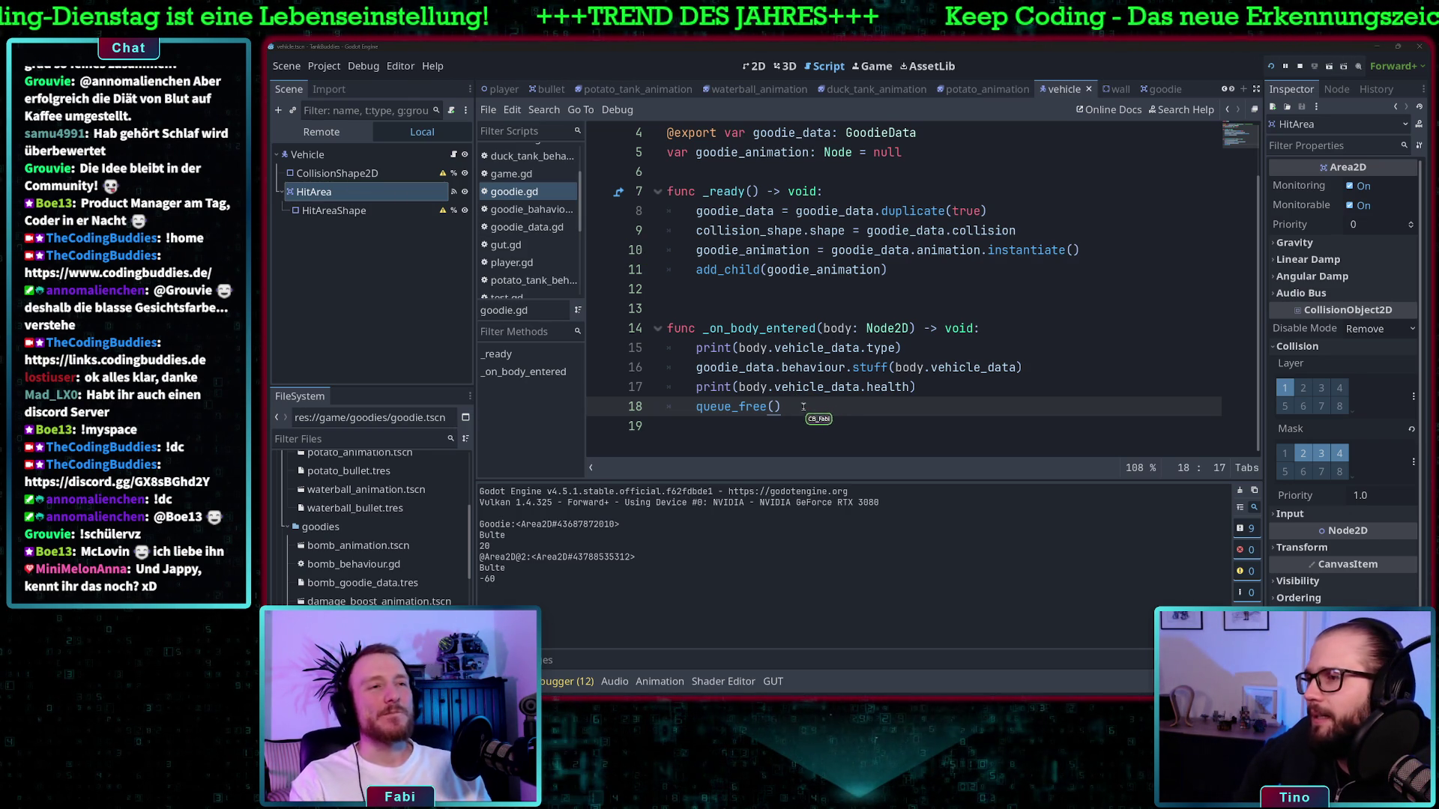
{"action": "left_click", "coordinate": [786, 327]}
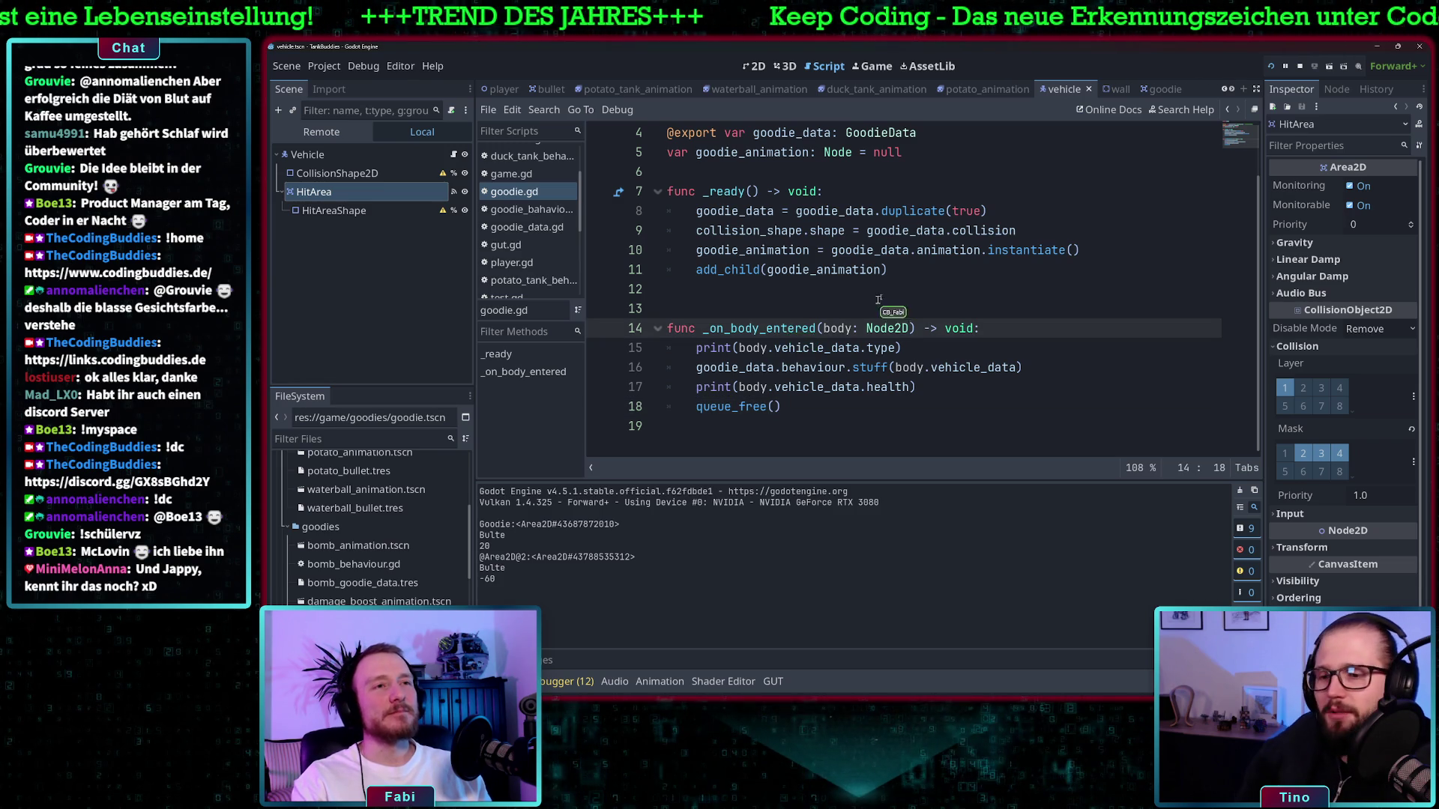
{"action": "scroll", "coordinate": [876, 307], "scroll_direction": "up", "scroll_amount": 1}
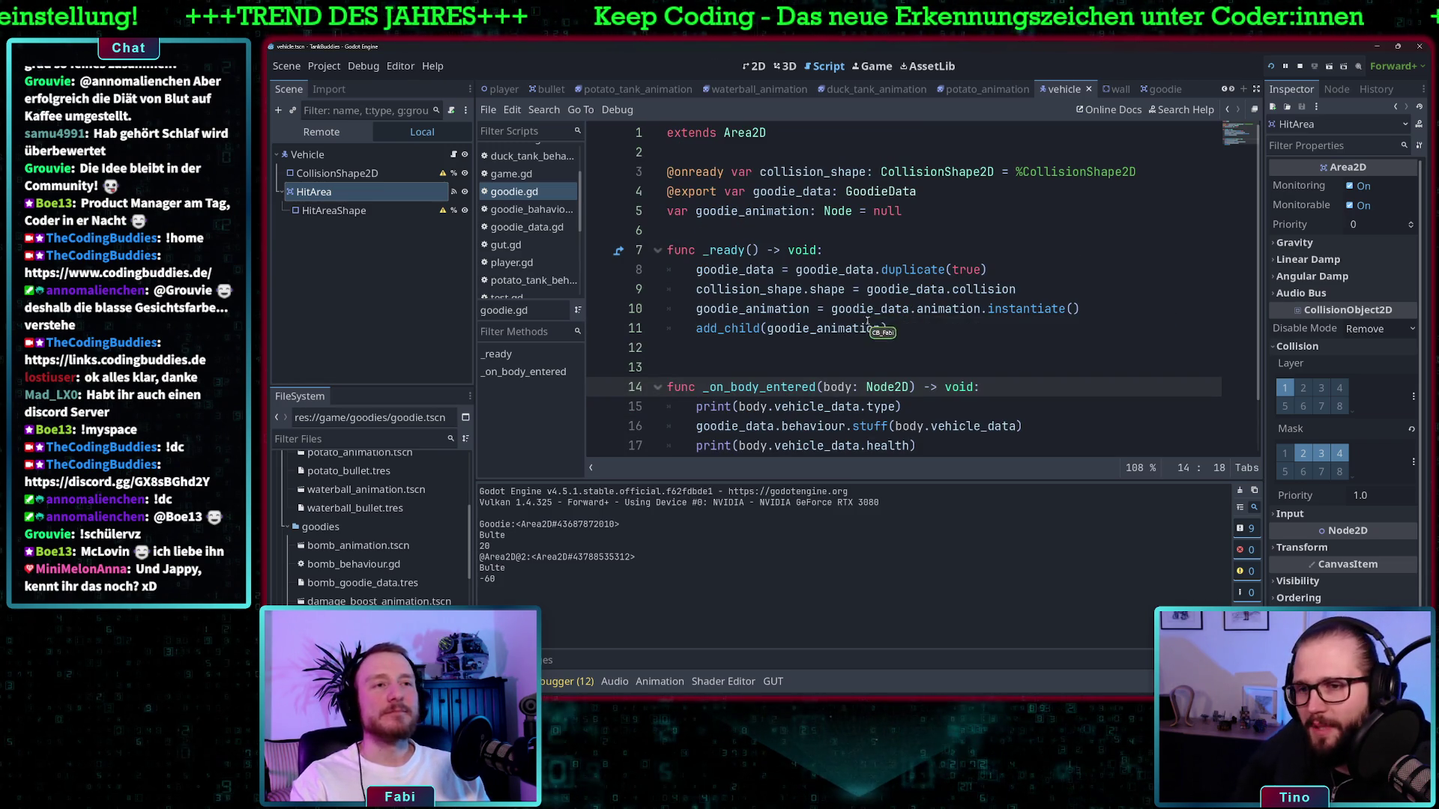
{"action": "scroll", "coordinate": [869, 322], "scroll_direction": "down", "scroll_amount": 1}
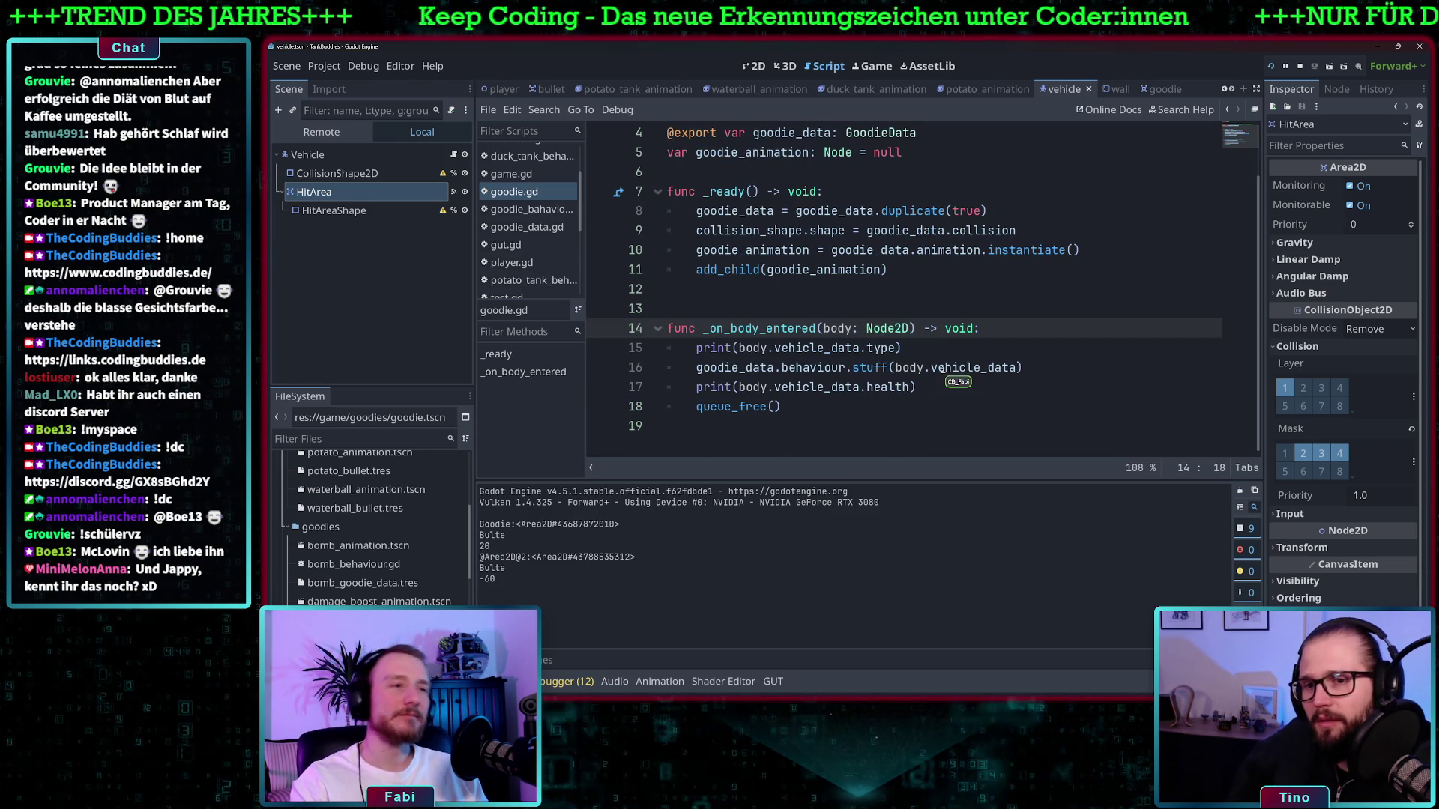
{"action": "left_click", "coordinate": [956, 387]}
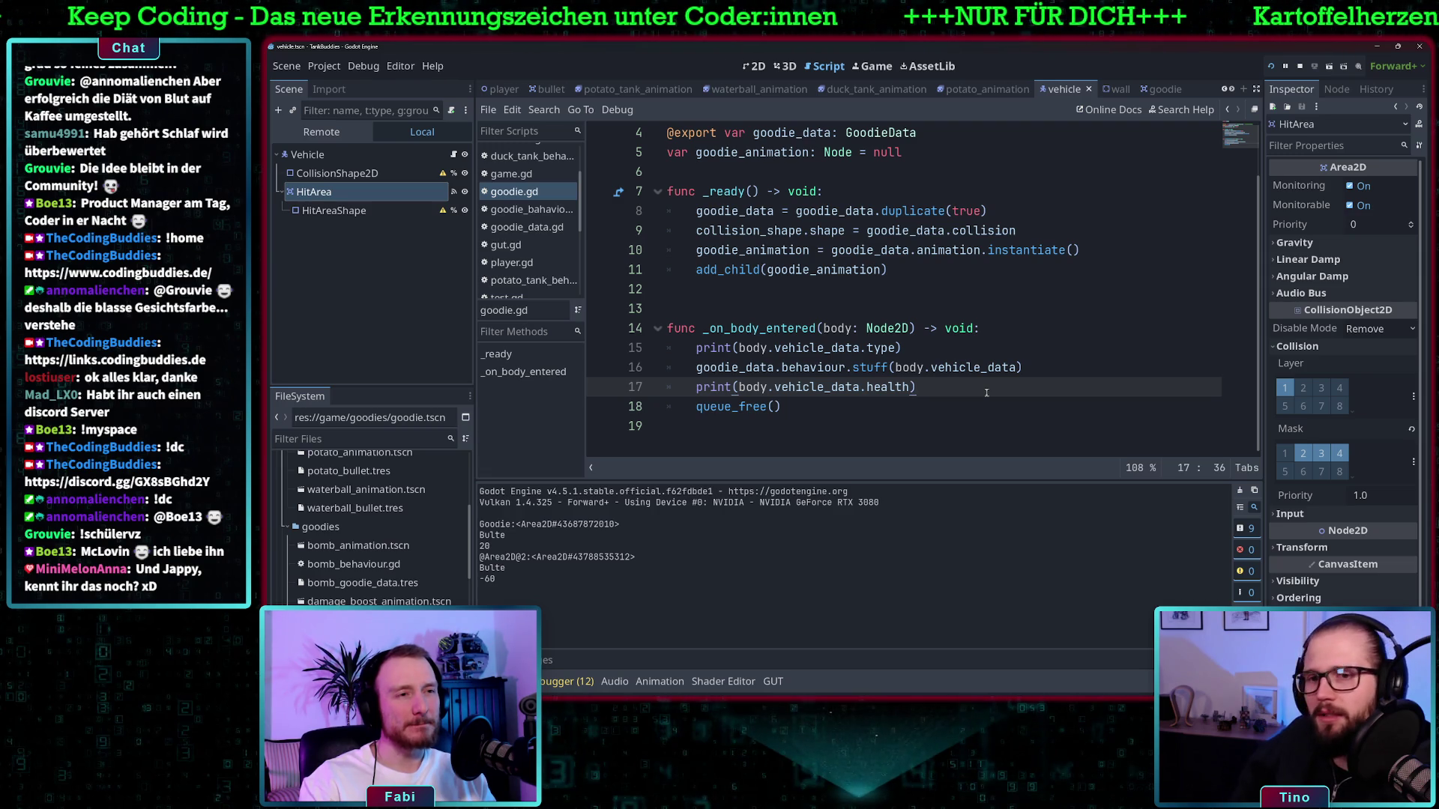
Insert an unindented blank line between the health print and queue_free() in goodie.gd's _on_body_entered
{"action": "key", "text": "Return"}
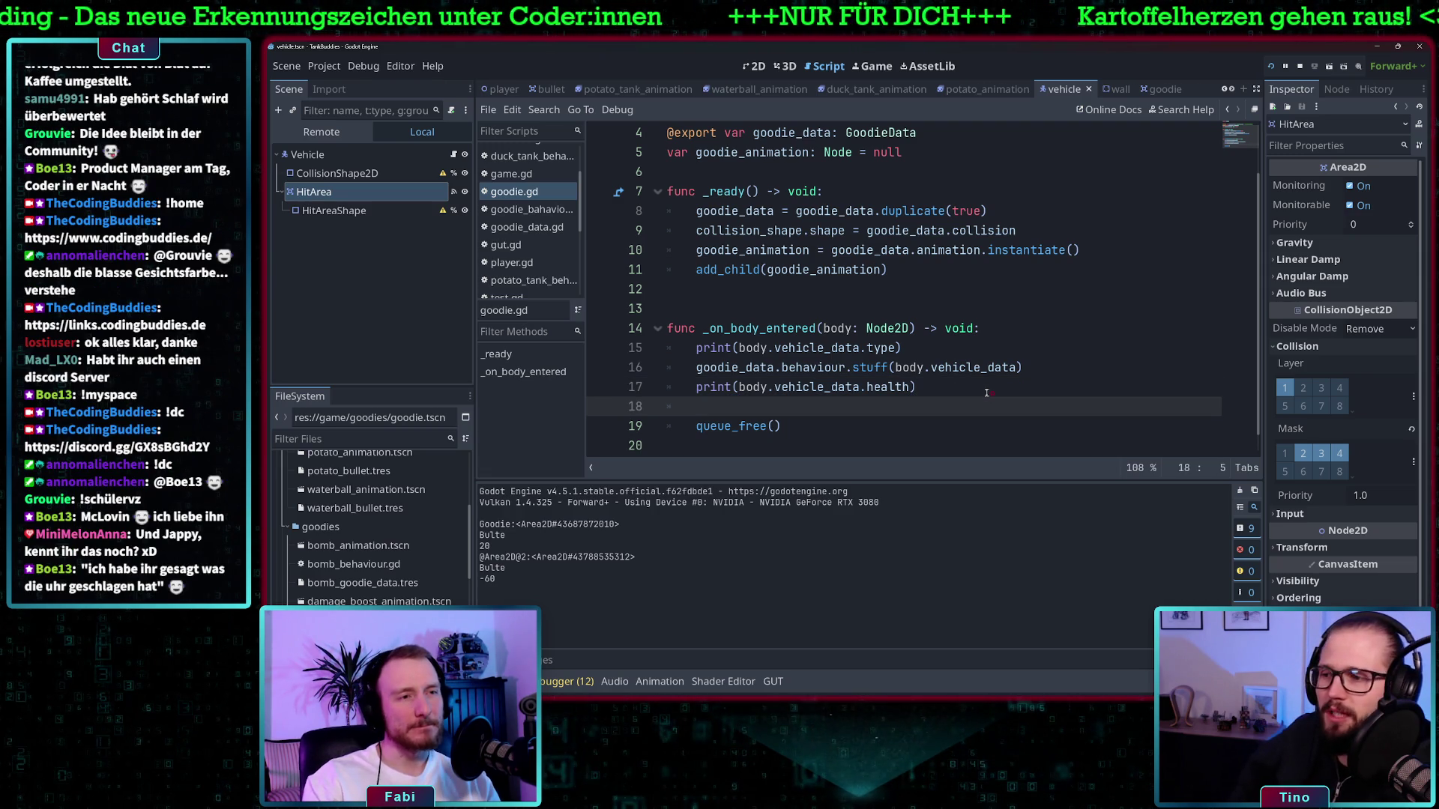
{"action": "type", "text": "body"}
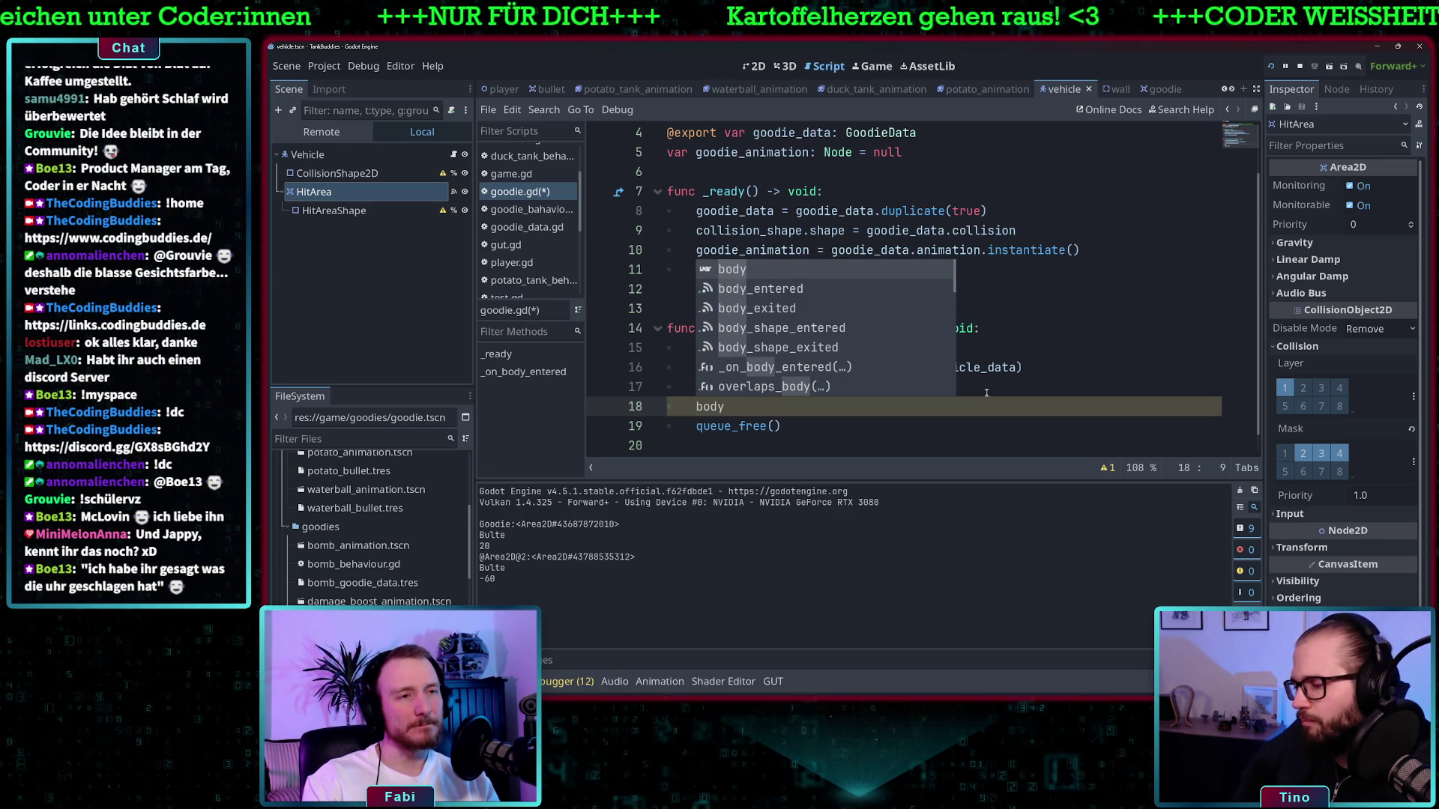
{"action": "key", "text": "ctrl+BackSpace"}
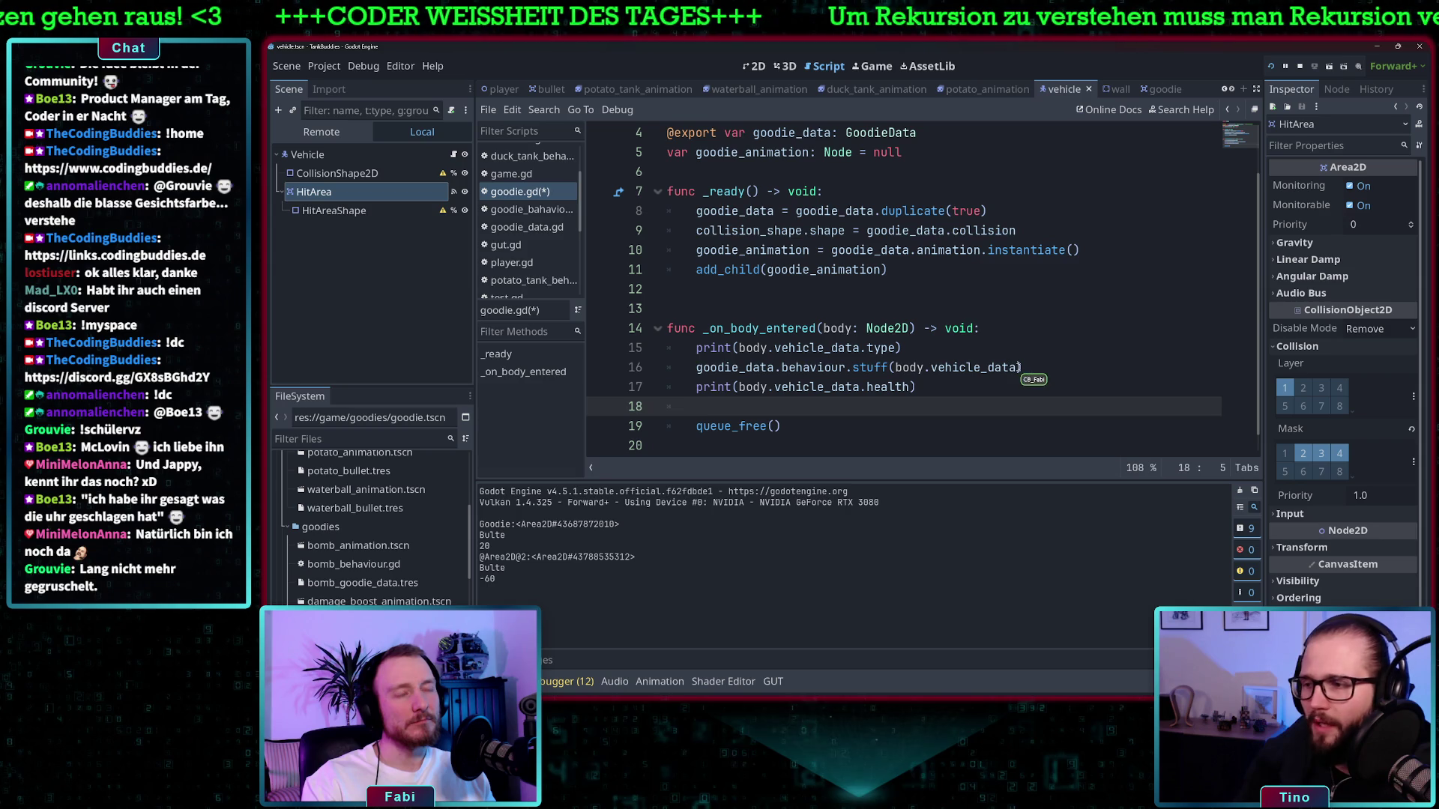
{"action": "left_click", "coordinate": [1018, 366]}
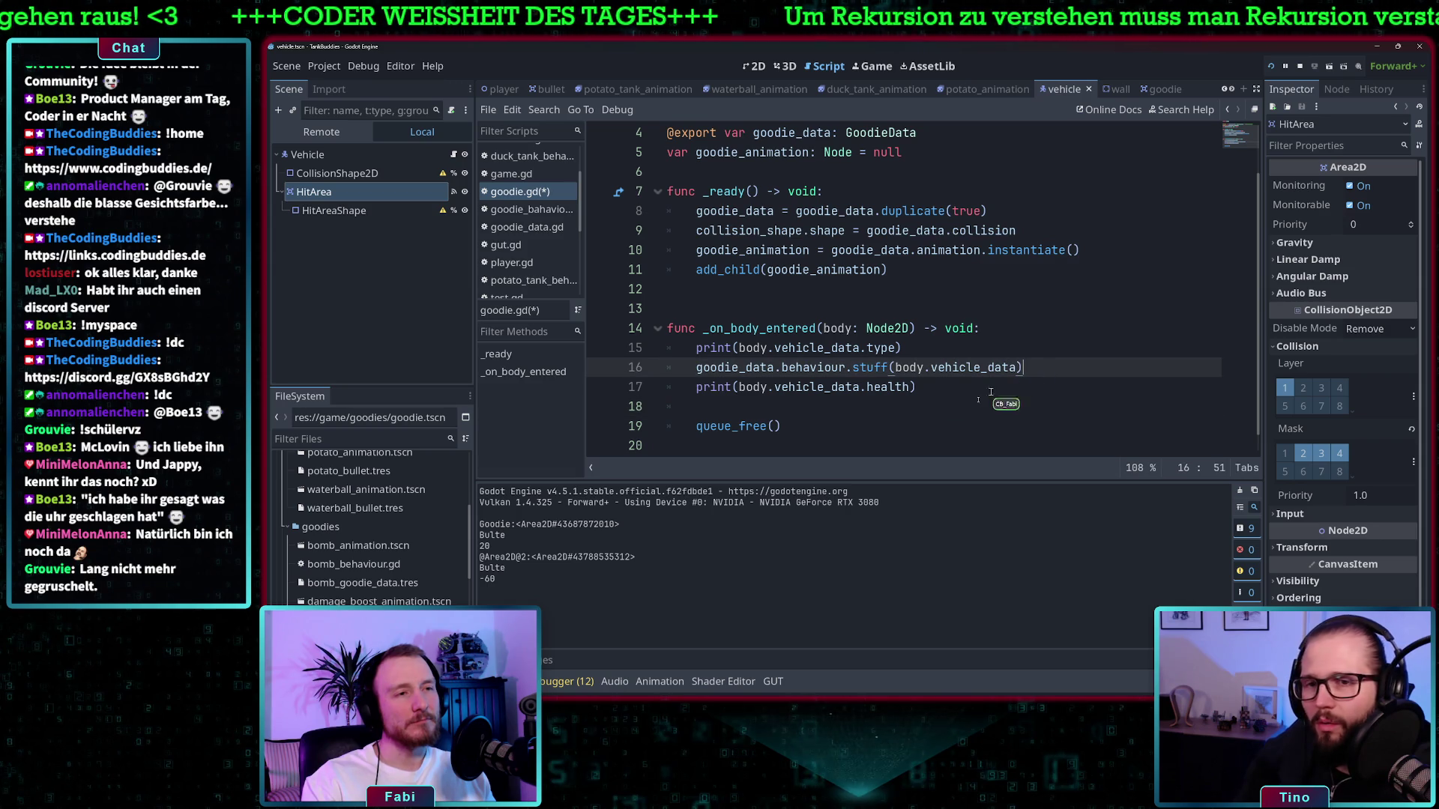
{"action": "left_click", "coordinate": [918, 387]}
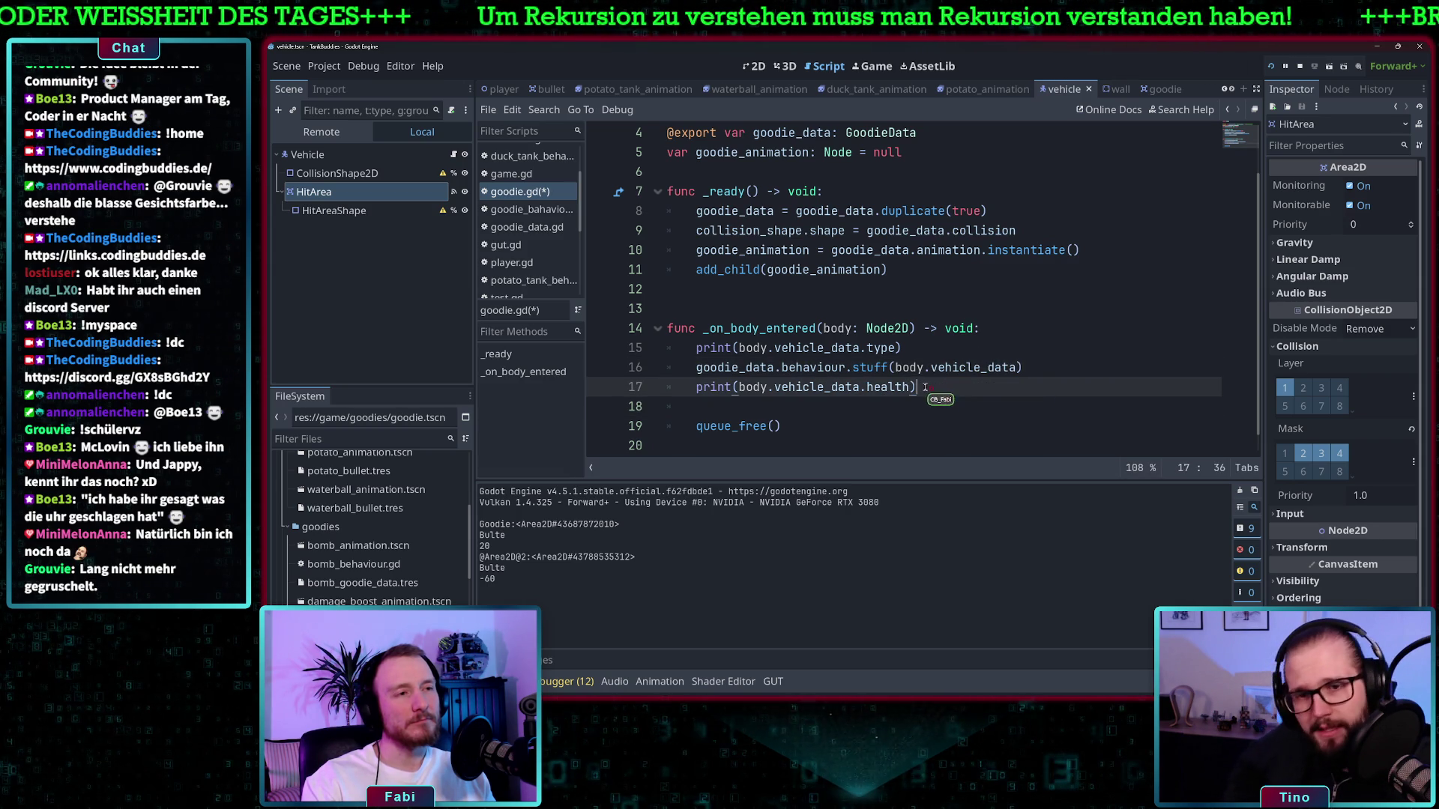
{"action": "key", "text": "Return"}
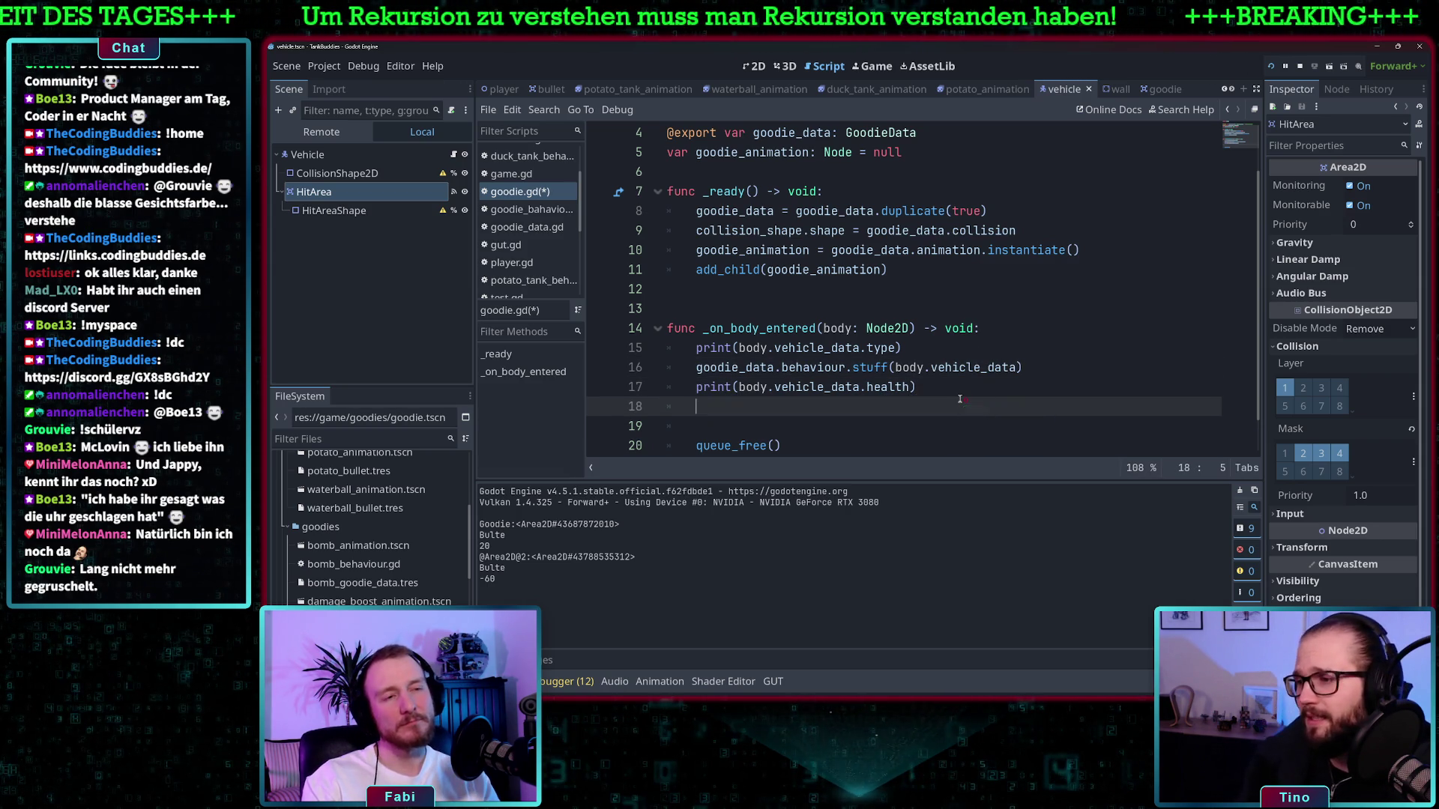
{"action": "type", "text": "body"}
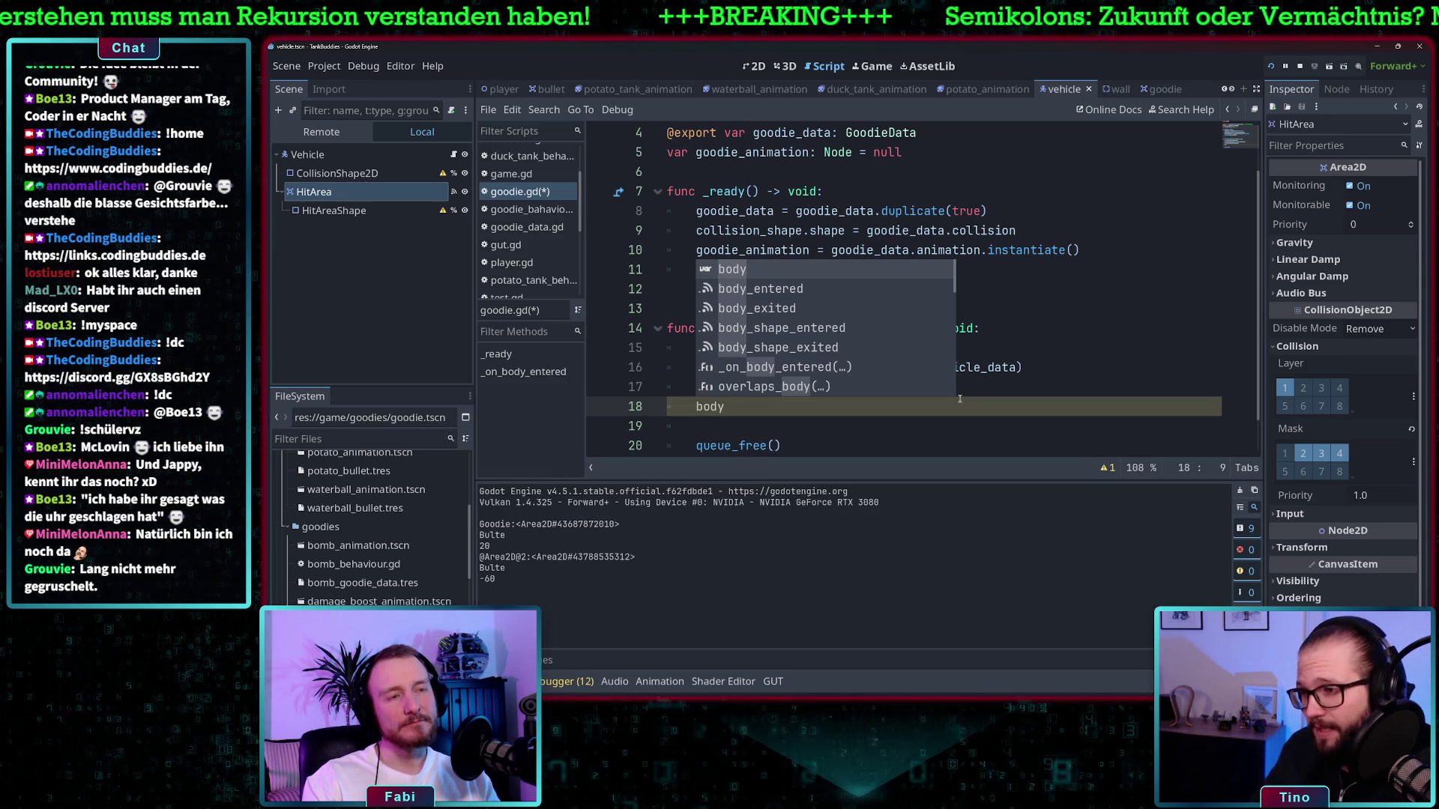
{"action": "key", "text": "BackSpace"}
{"action": "key", "text": "BackSpace"}
{"action": "key", "text": "BackSpace"}
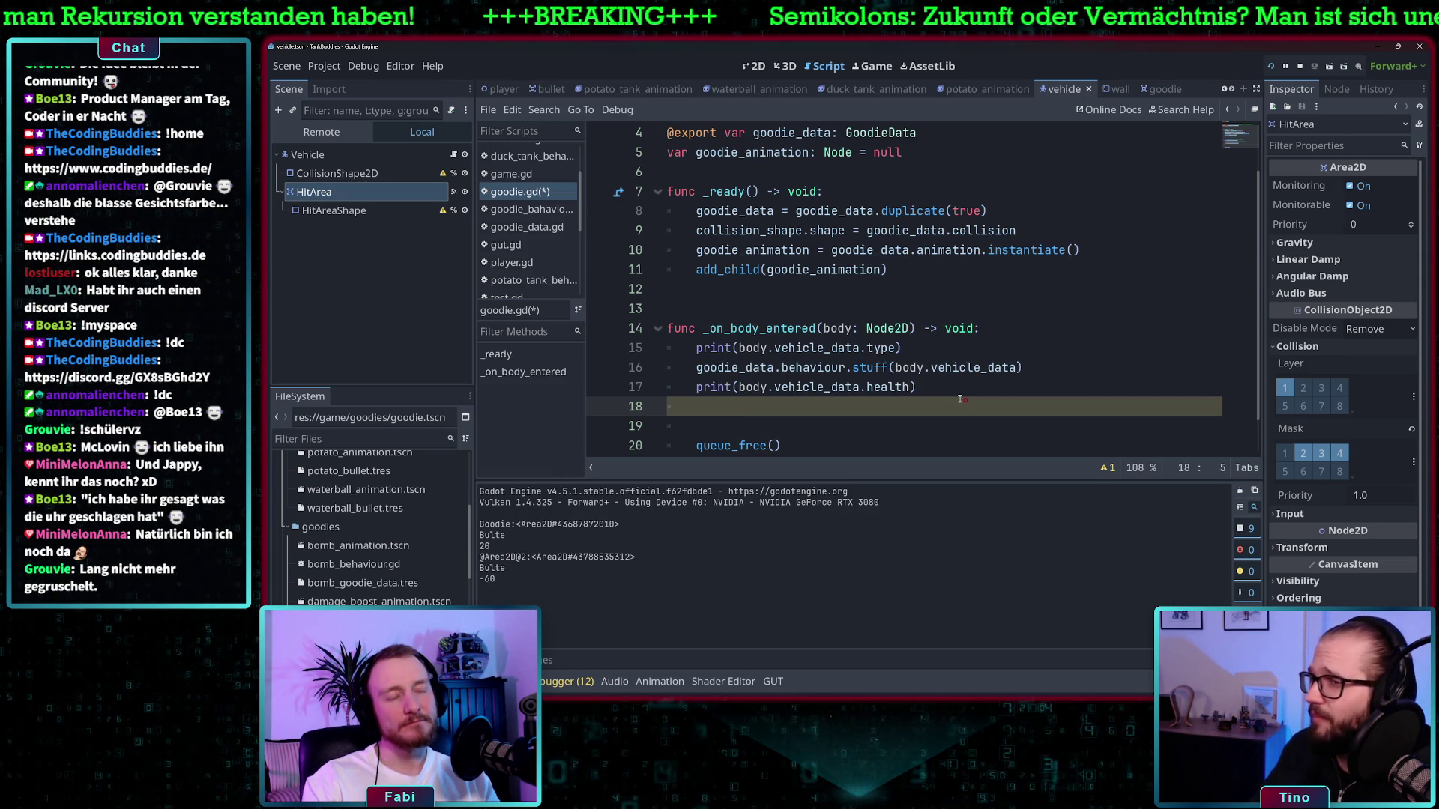
{"action": "key", "text": "BackSpace"}
{"action": "key", "text": "BackSpace"}
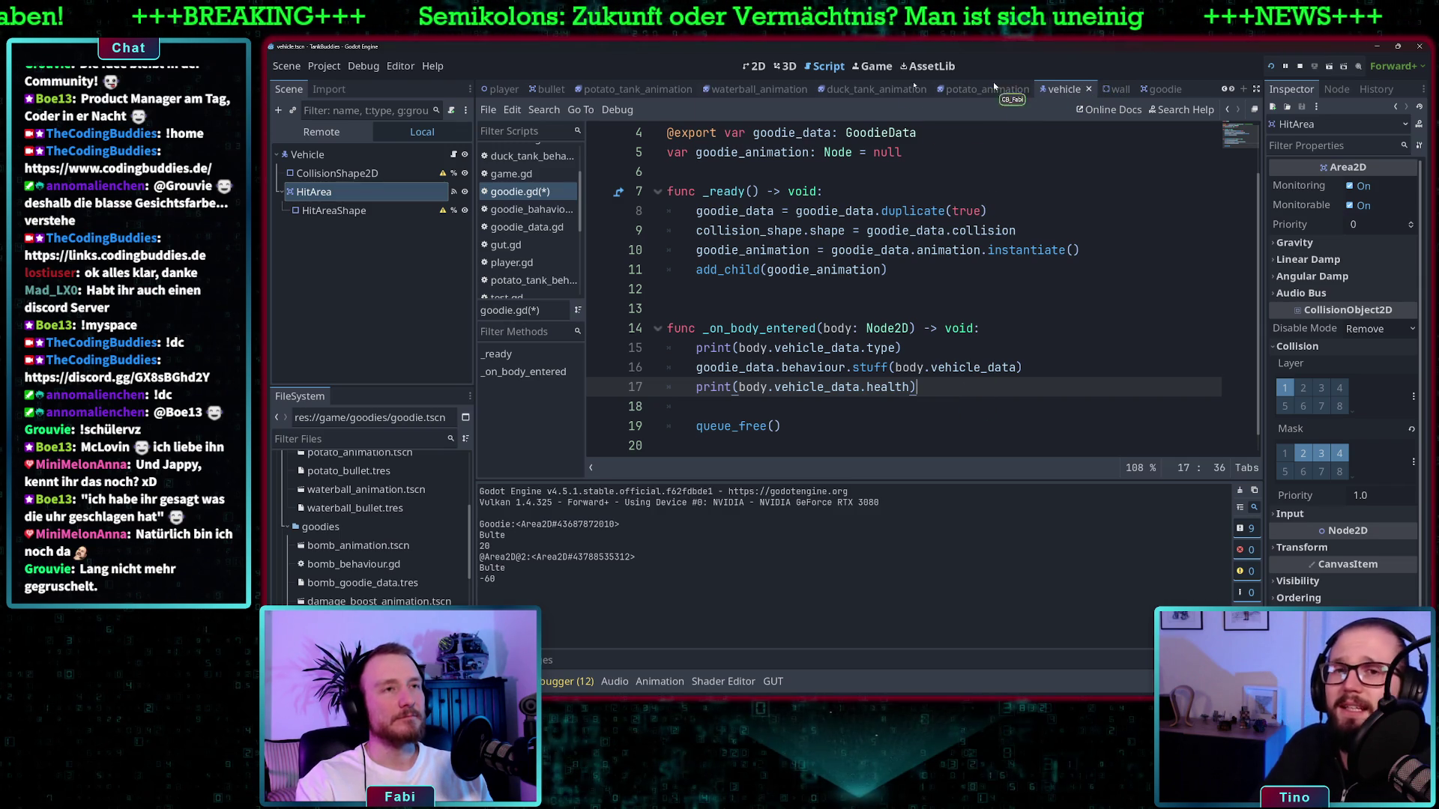
{"action": "scroll", "coordinate": [504, 224], "scroll_direction": "down", "scroll_amount": 2}
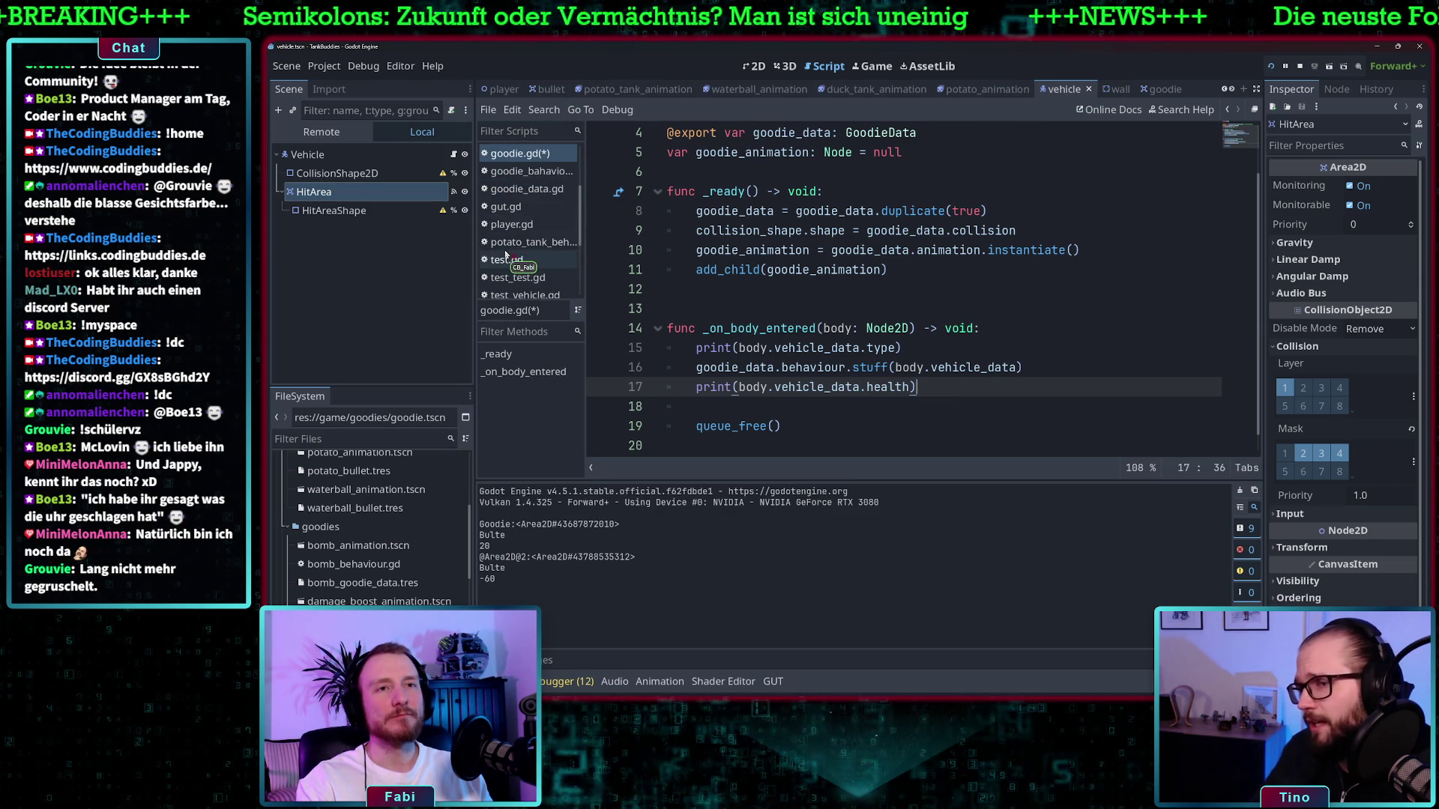
In vehicle.gd, add a new line 'if area is Goodie' after print(area)
{"action": "left_click", "coordinate": [522, 273]}
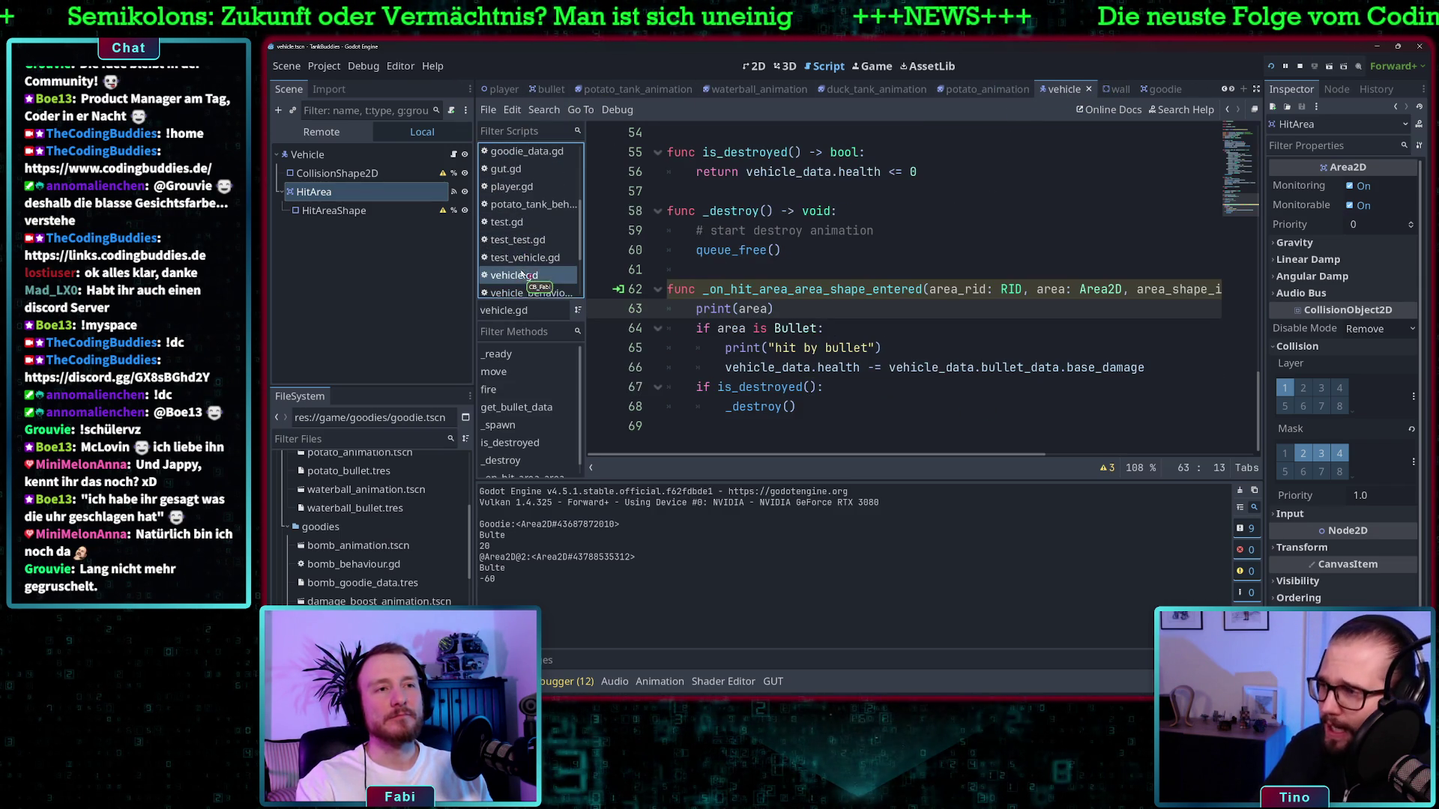
{"action": "left_click", "coordinate": [782, 313]}
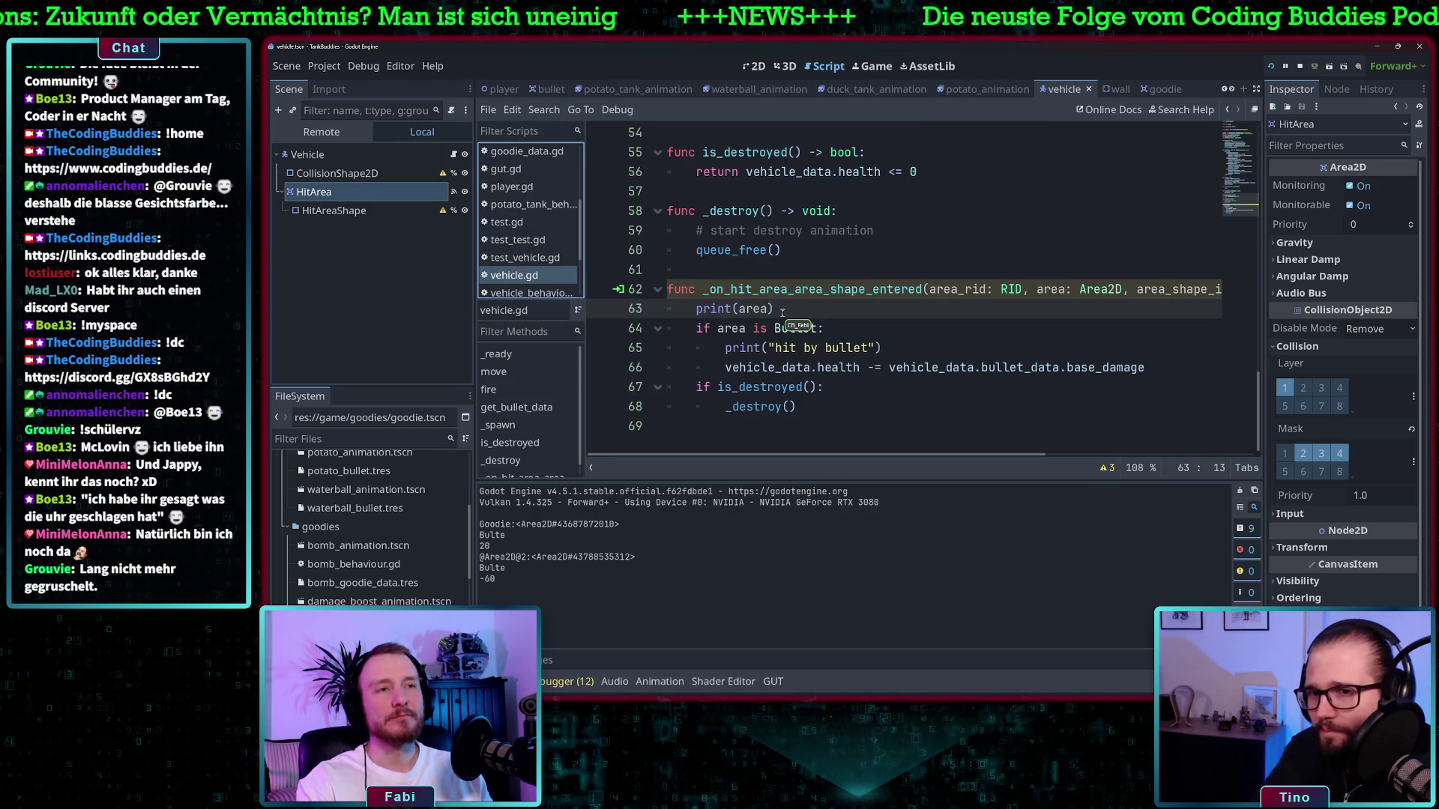
{"action": "key", "text": "Return"}
{"action": "type", "text": "if"}
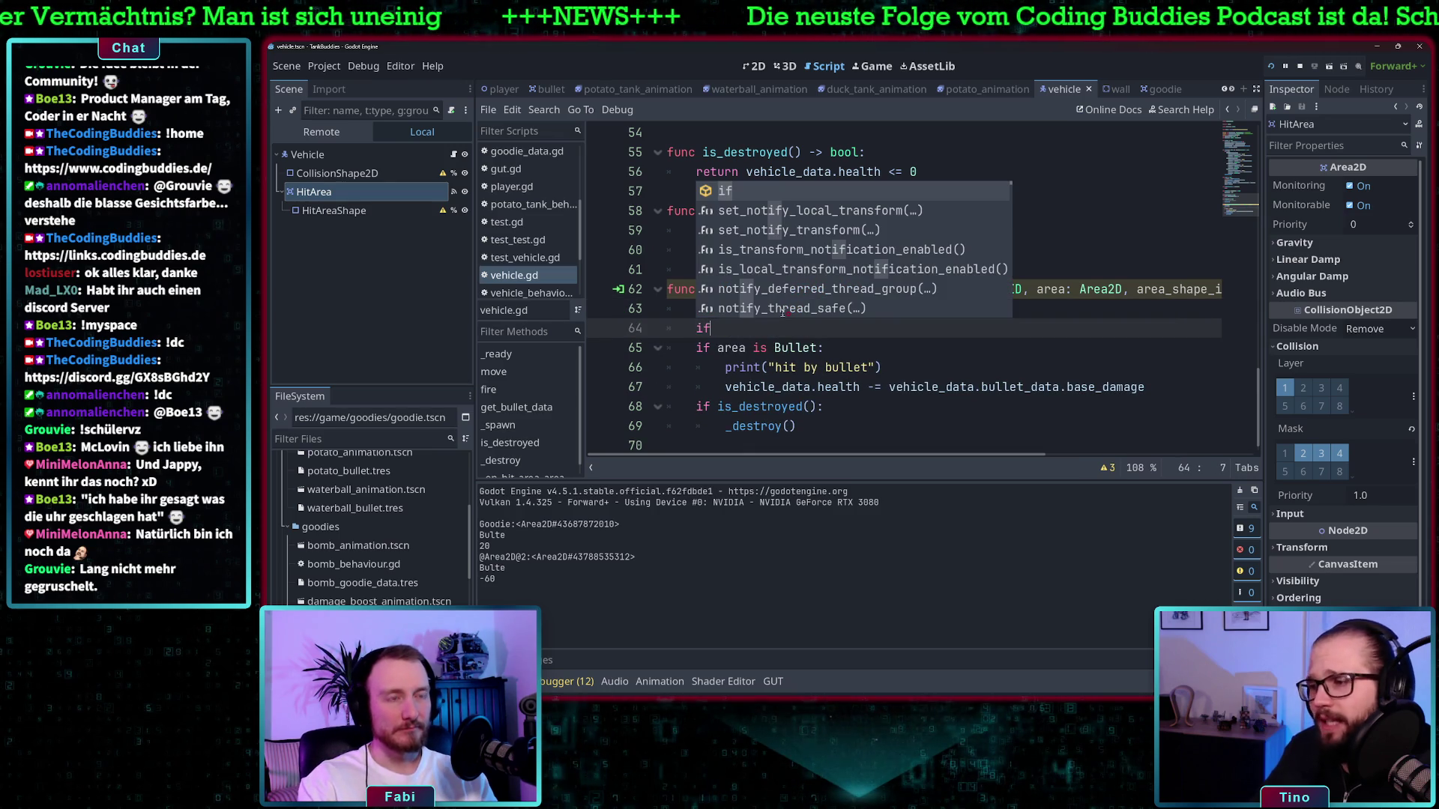
{"action": "type", "text": " area"}
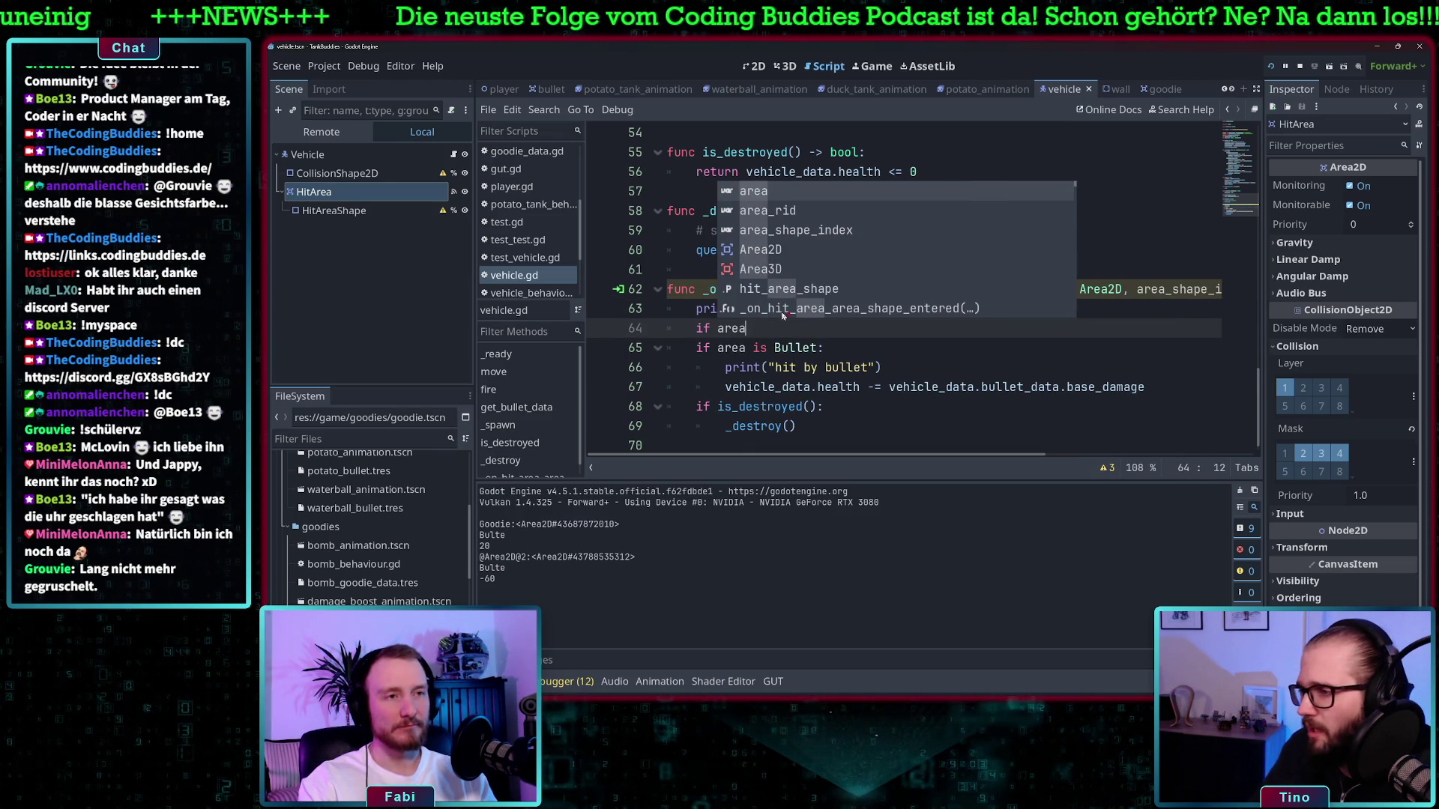
{"action": "type", "text": " is "}
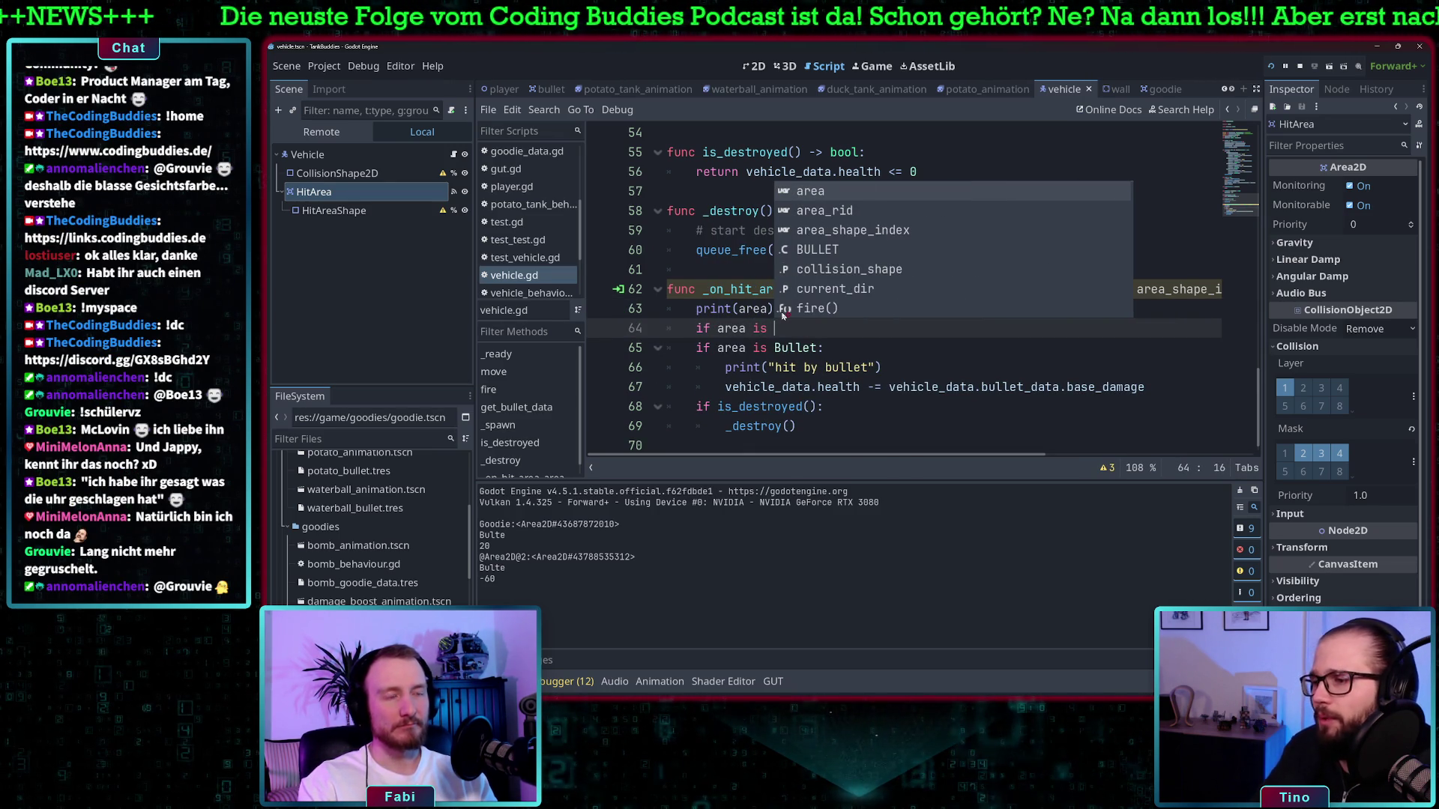
{"action": "type", "text": "Goodie"}
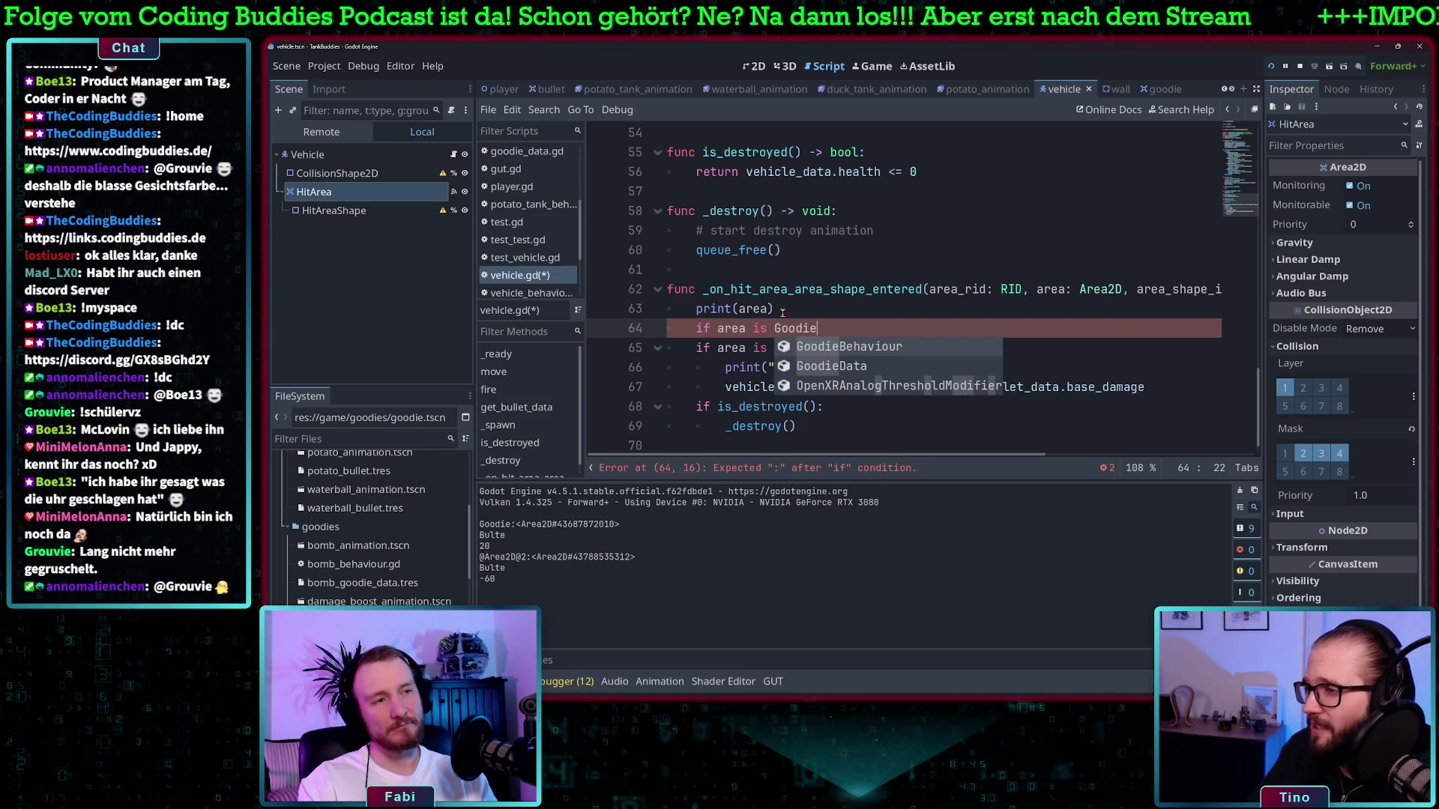
Jump from the Bullet type on line 65 to its definition in bullet.gd
{"action": "left_click", "coordinate": [815, 304]}
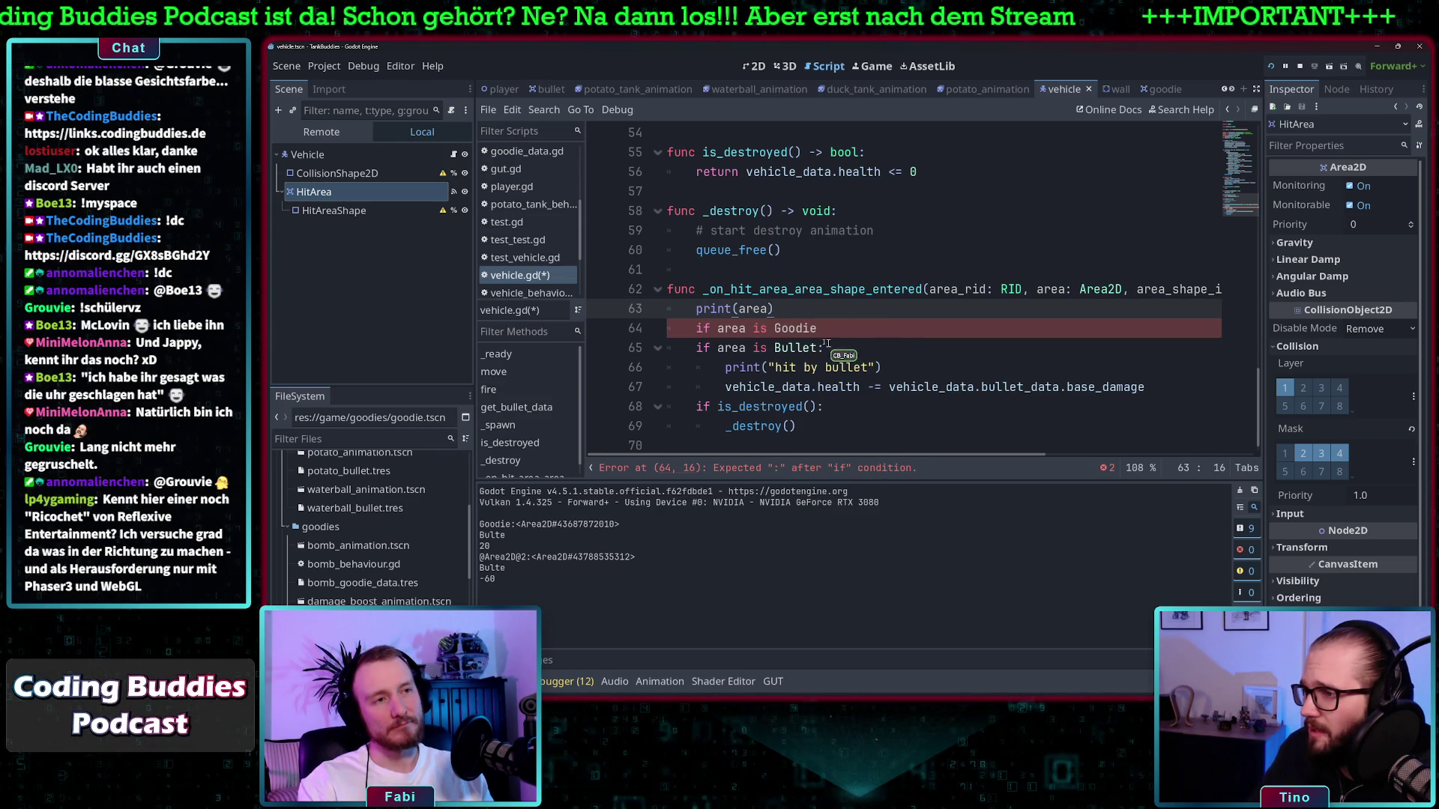
{"action": "left_click", "coordinate": [802, 348]}
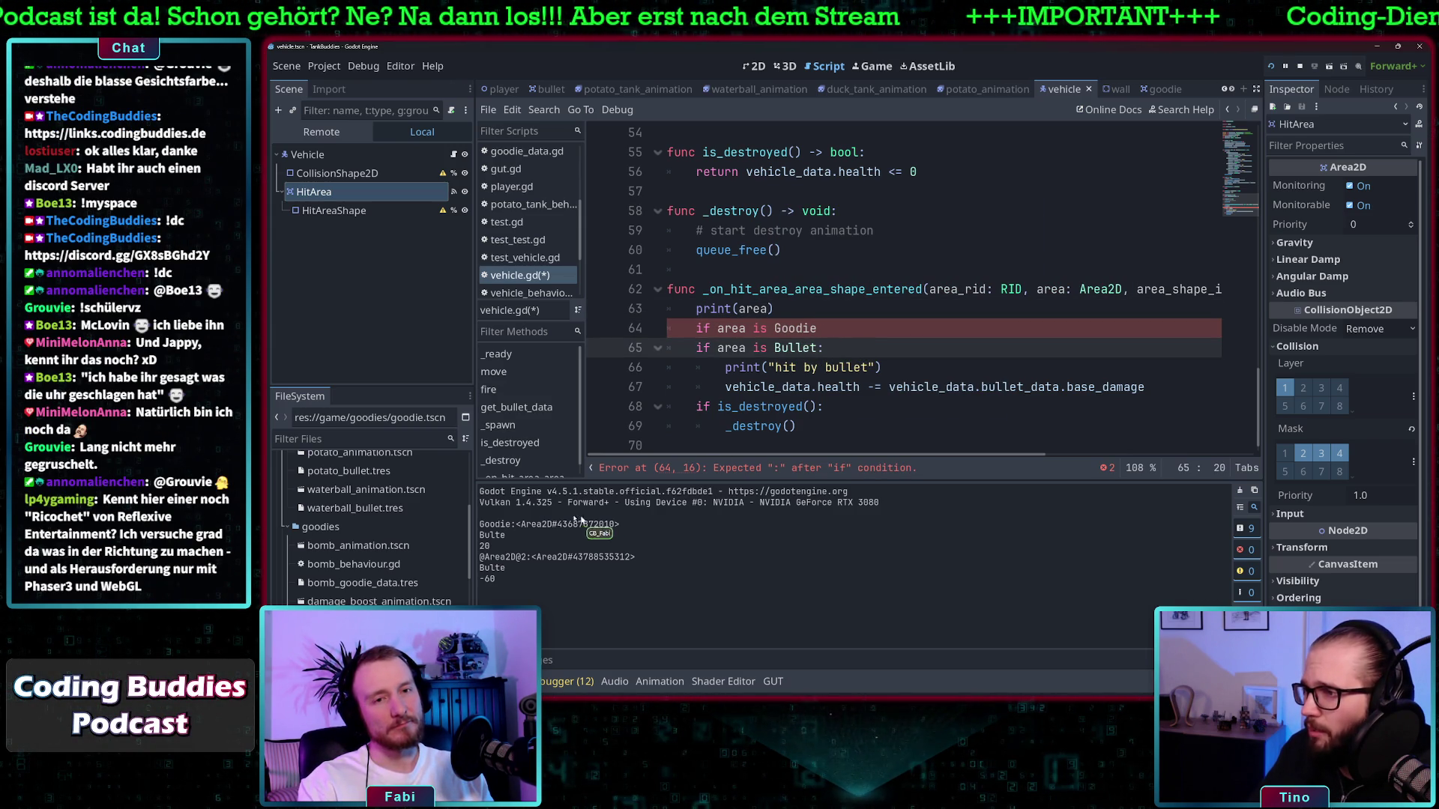
{"action": "left_click", "coordinate": [790, 349], "text": "ctrl"}
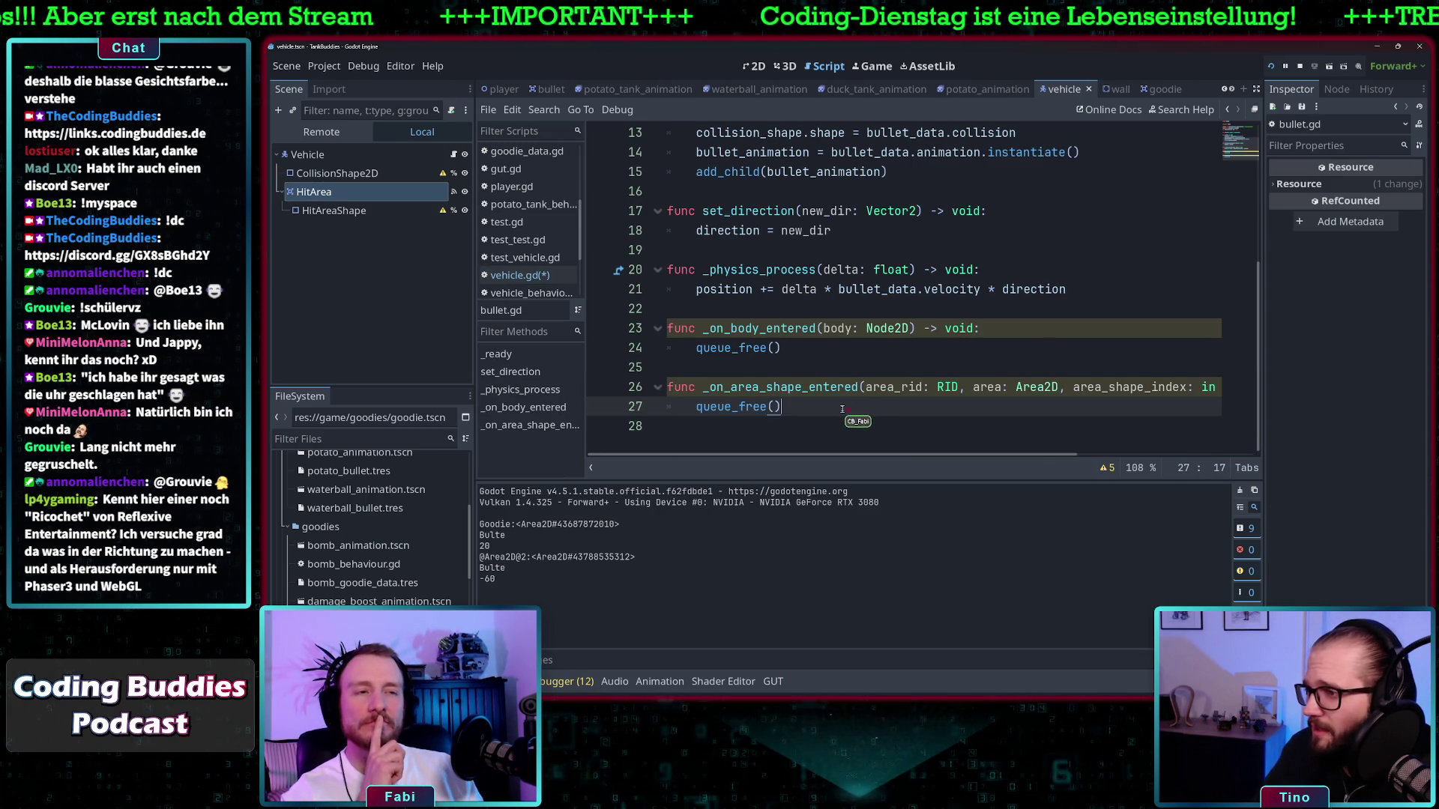
Review the class_name Bullet declaration at the top of bullet.gd
{"action": "scroll", "coordinate": [839, 409], "scroll_direction": "up", "scroll_amount": 1}
{"action": "scroll", "coordinate": [839, 409], "scroll_direction": "up", "scroll_amount": 3}
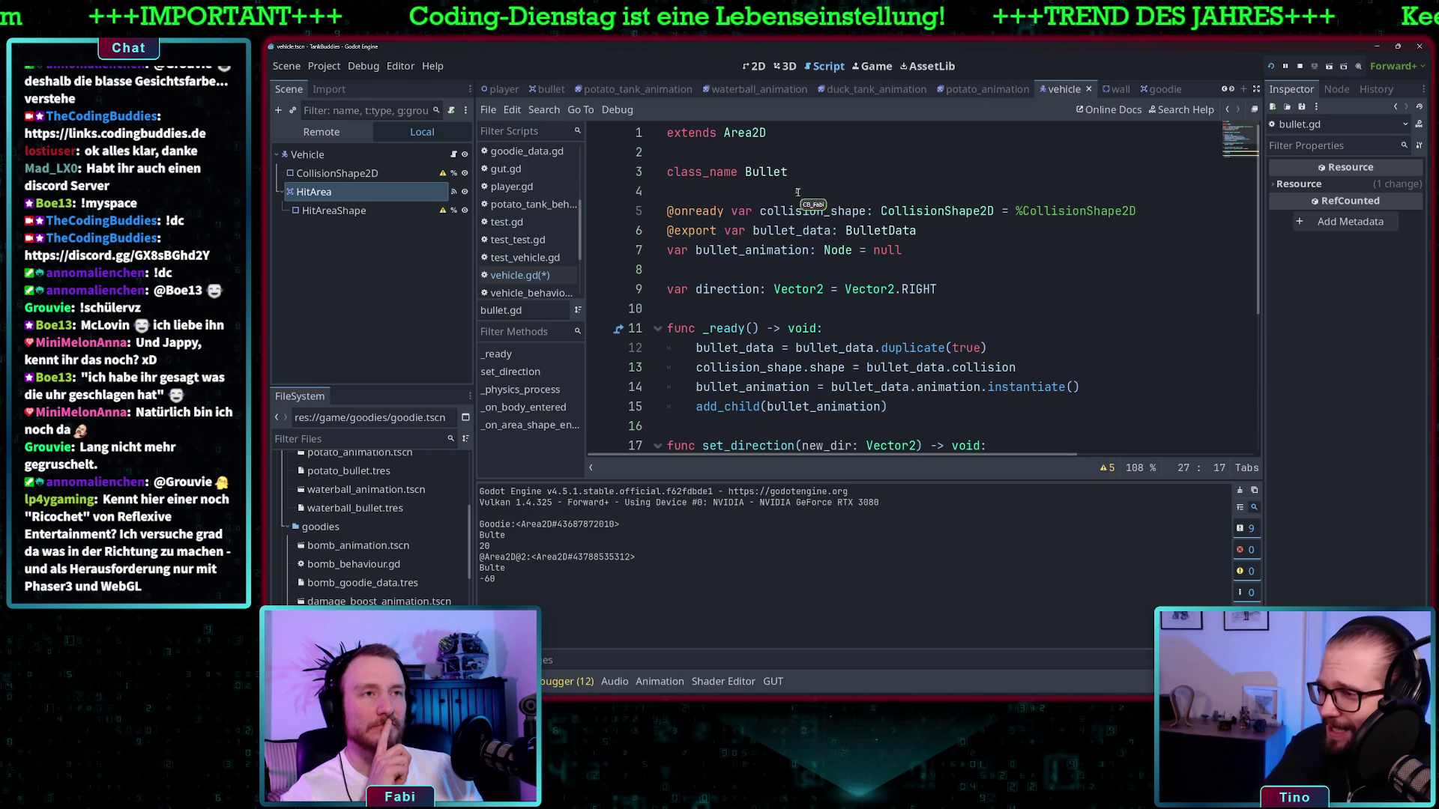
{"action": "left_click", "coordinate": [778, 171]}
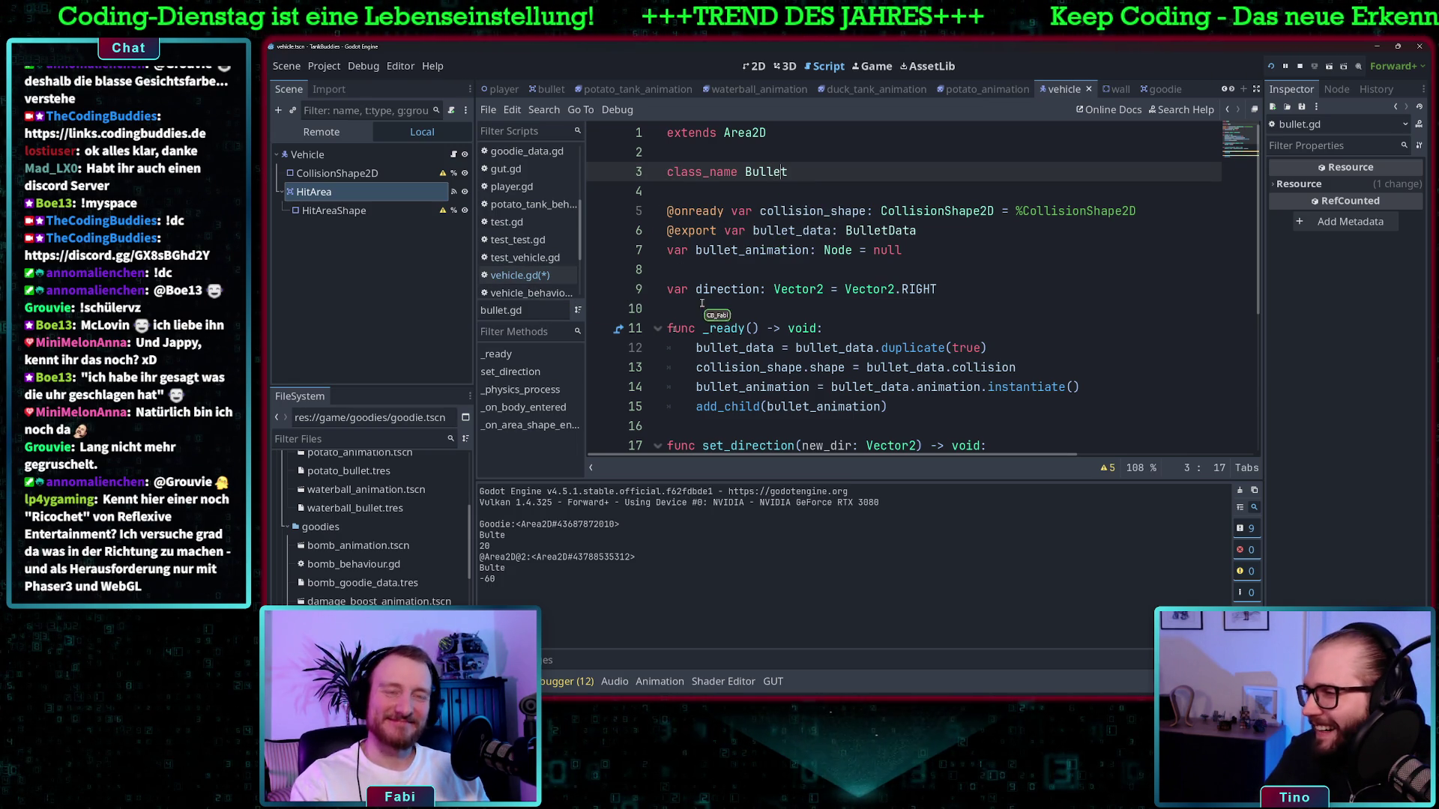
{"action": "left_click", "coordinate": [524, 275]}
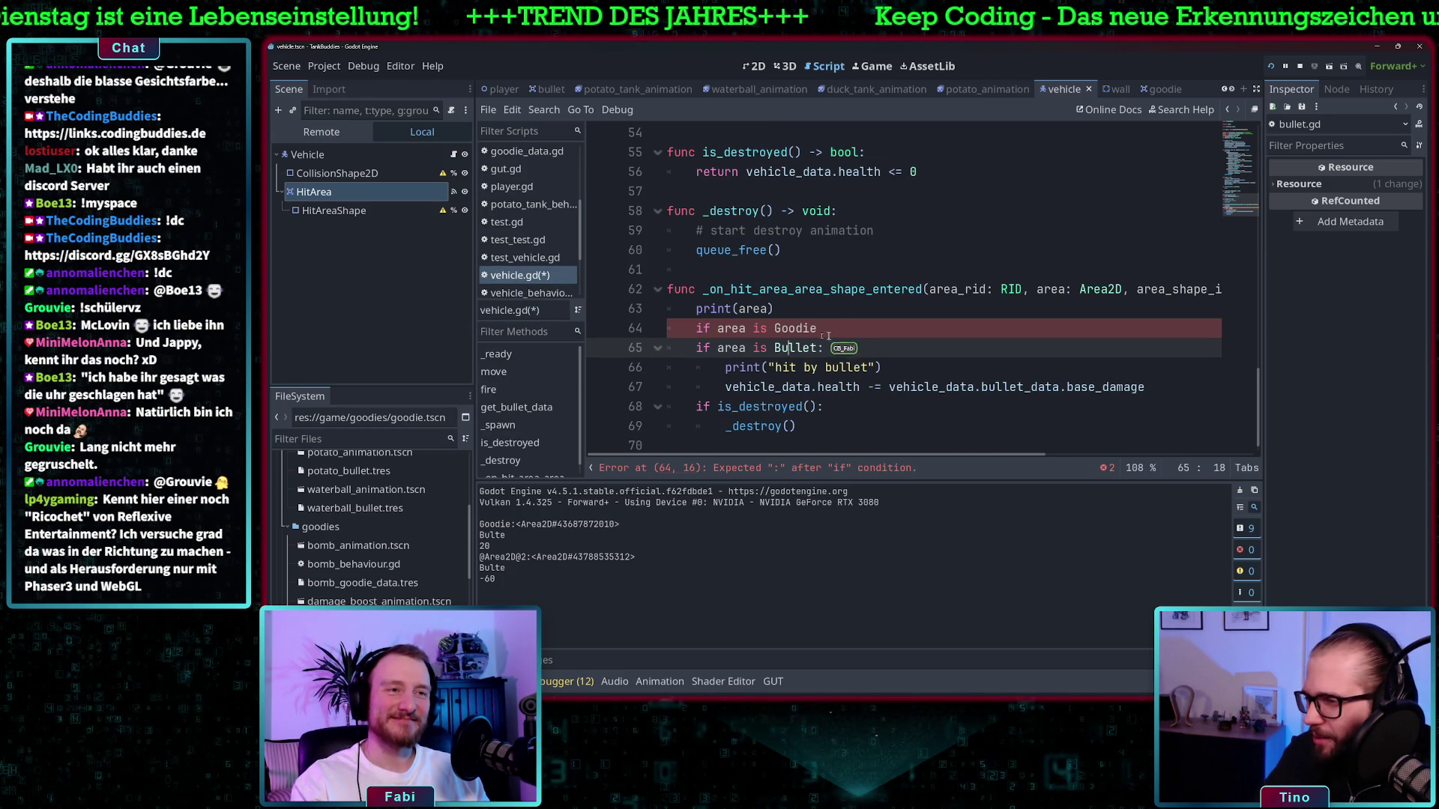
{"action": "scroll", "coordinate": [349, 530], "scroll_direction": "up", "scroll_amount": 3}
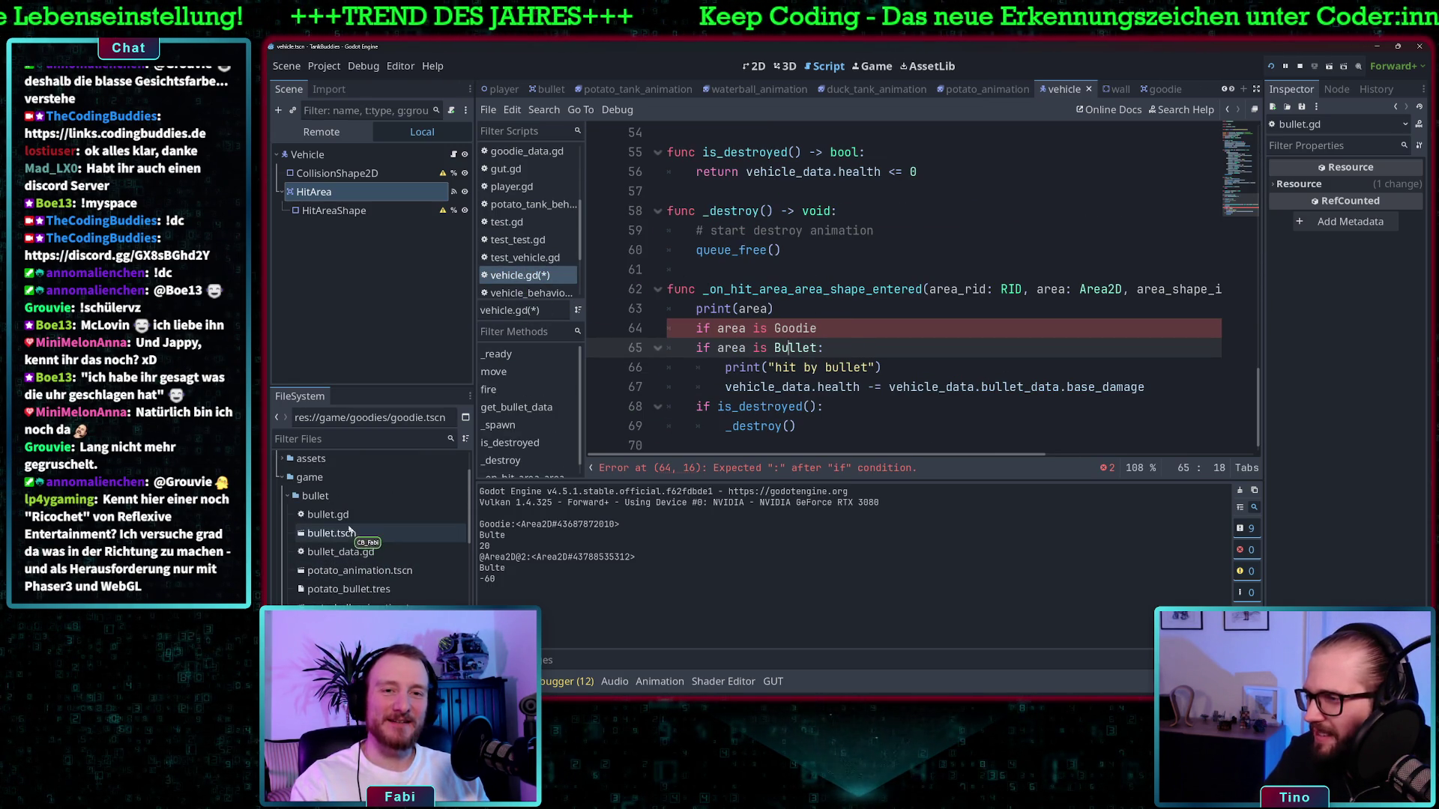
{"action": "double_click", "coordinate": [328, 514]}
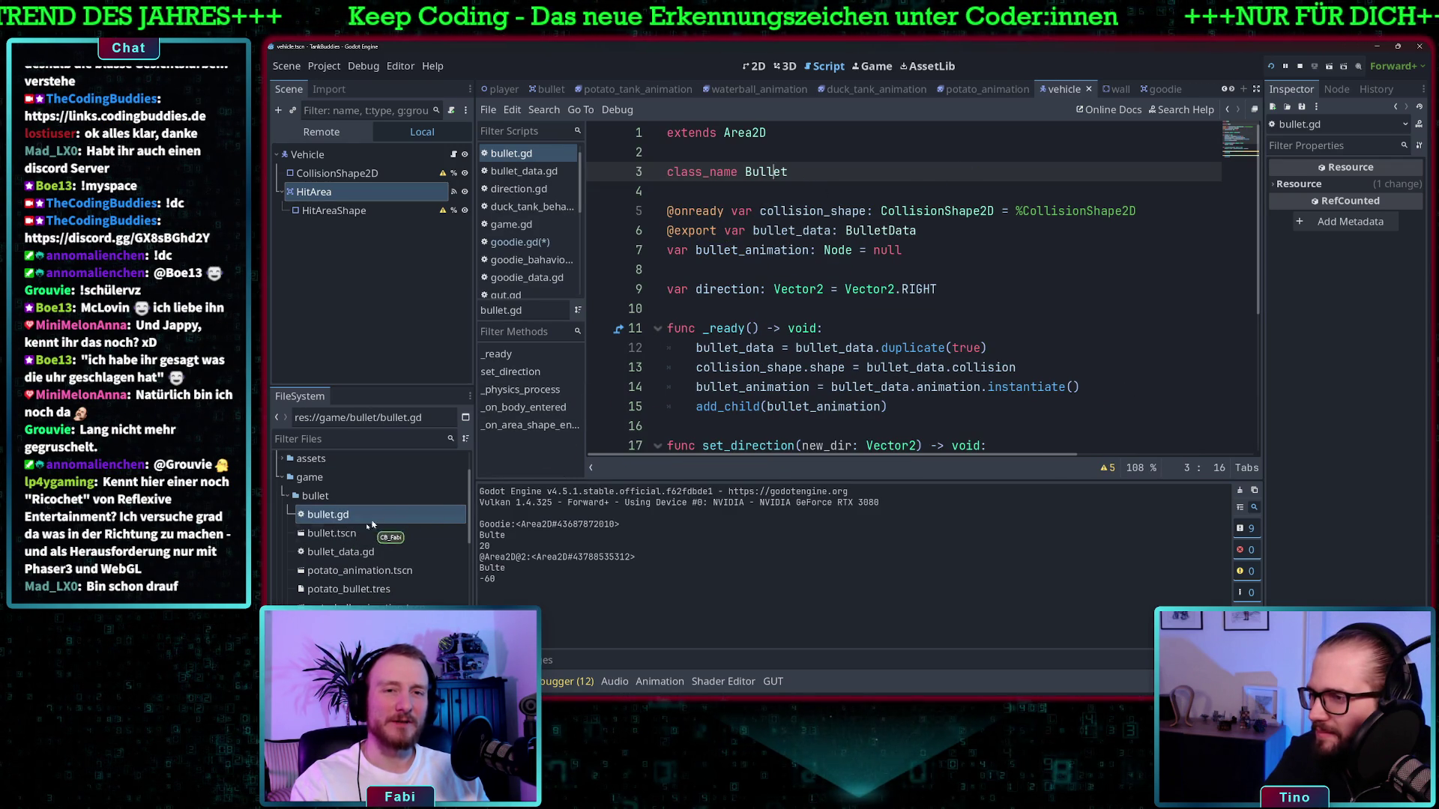
{"action": "scroll", "coordinate": [359, 554], "scroll_direction": "down", "scroll_amount": 3}
Add 'class_name Goodie' below 'extends Area2D' in goodie.gd and save it
{"action": "left_click", "coordinate": [520, 241]}
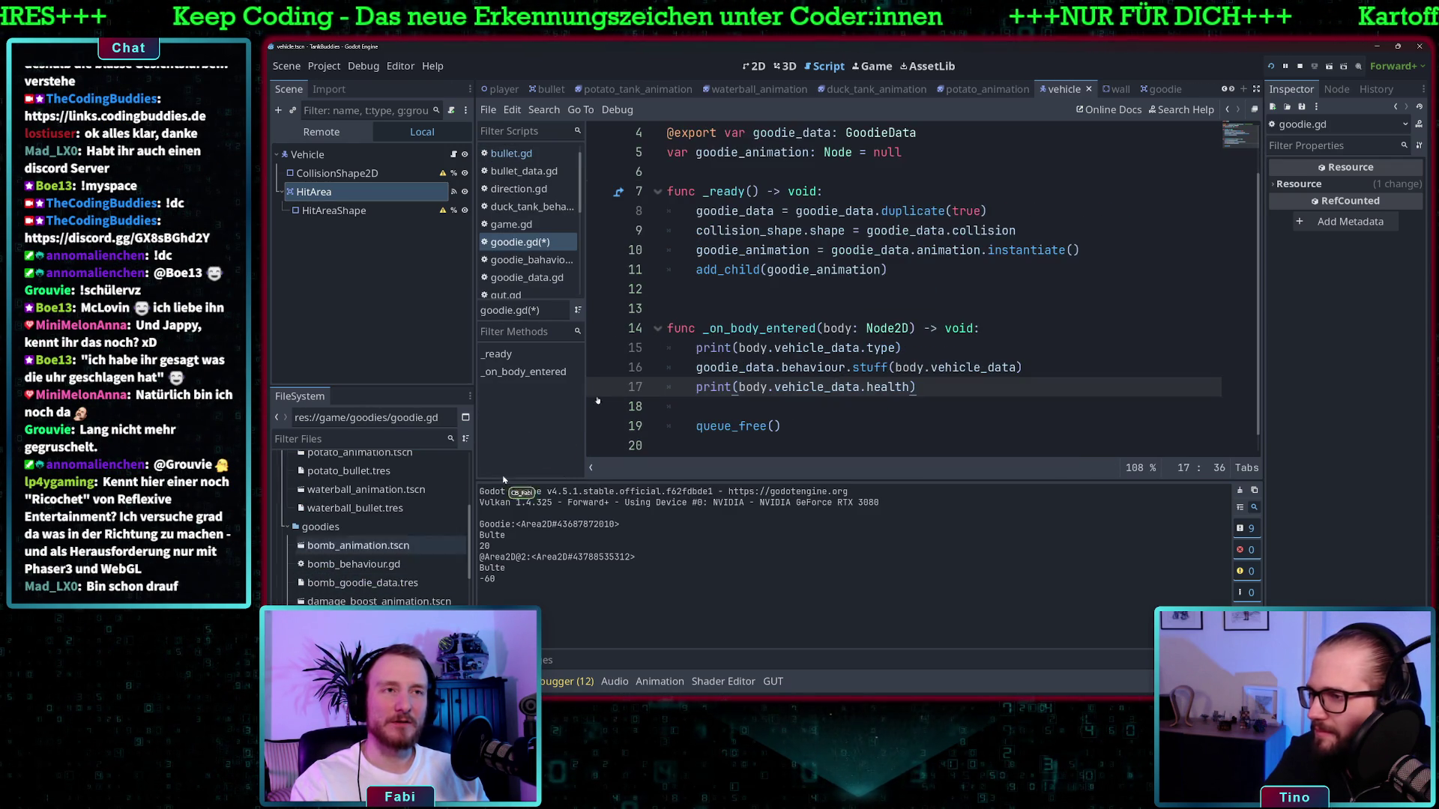
{"action": "left_click", "coordinate": [759, 154]}
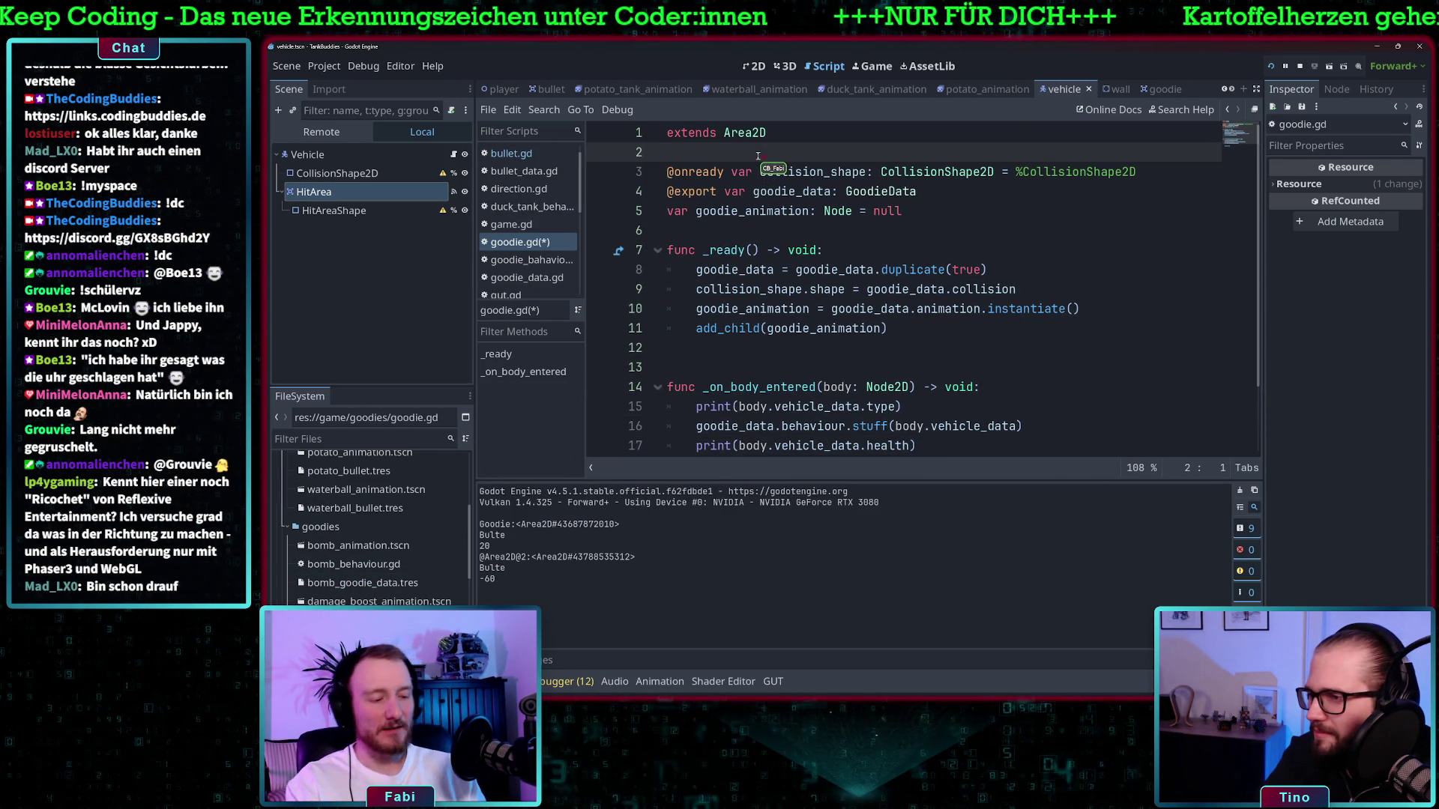
{"action": "key", "text": "Return"}
{"action": "key", "text": "Return"}
{"action": "key", "text": "Up"}
{"action": "type", "text": "lass_na"}
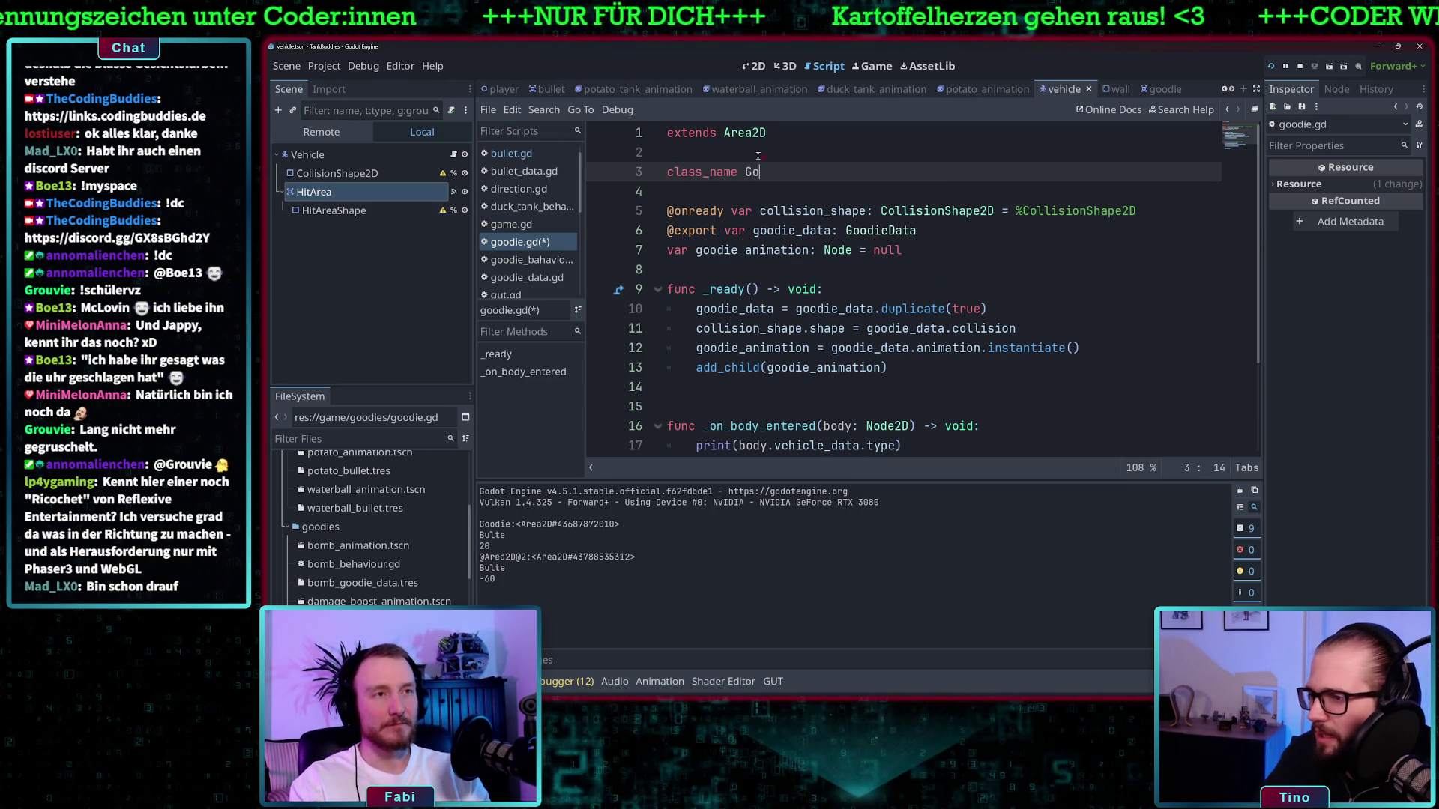
{"action": "left_click", "coordinate": [832, 210]}
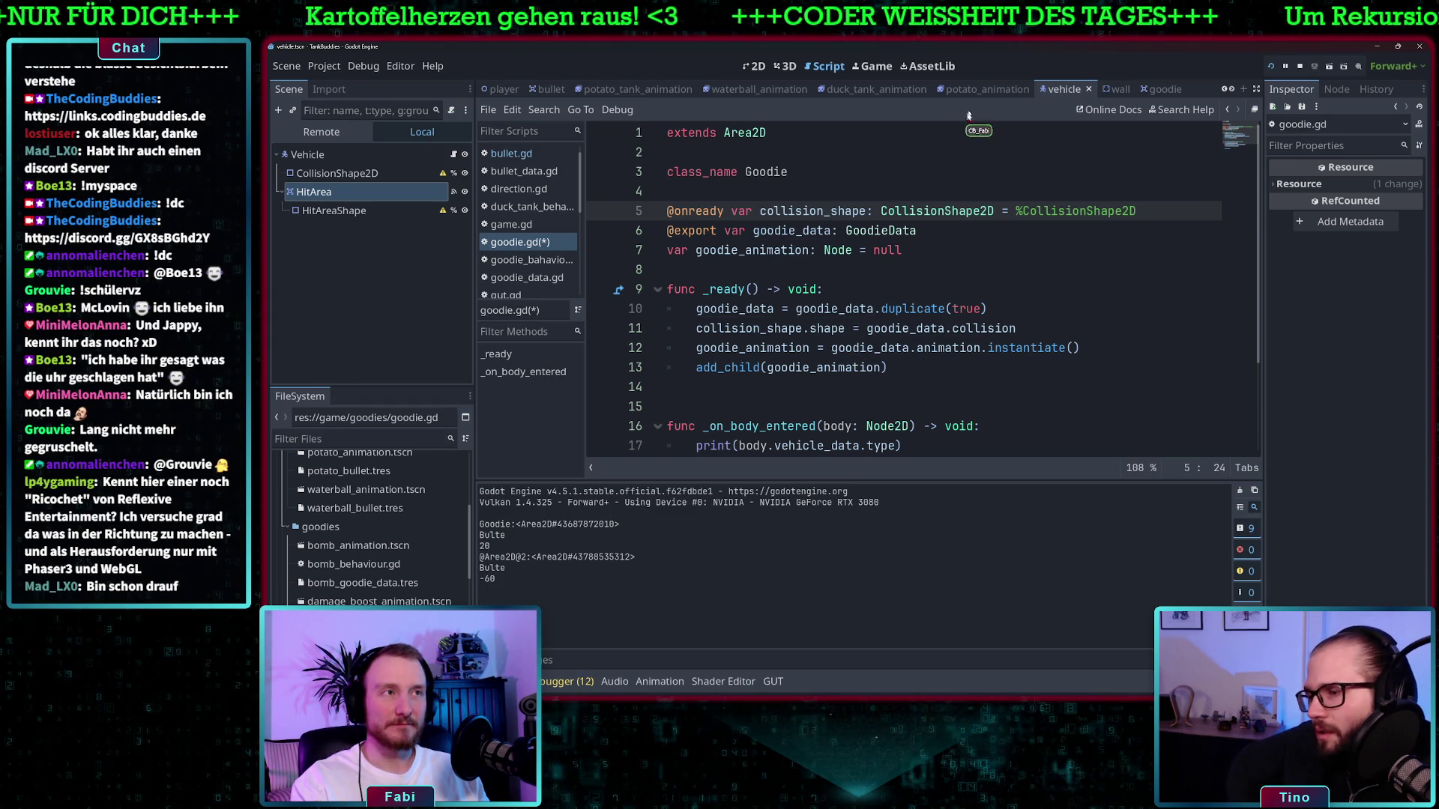
{"action": "key", "text": "ctrl+s"}
{"action": "scroll", "coordinate": [516, 262], "scroll_direction": "down", "scroll_amount": 4}
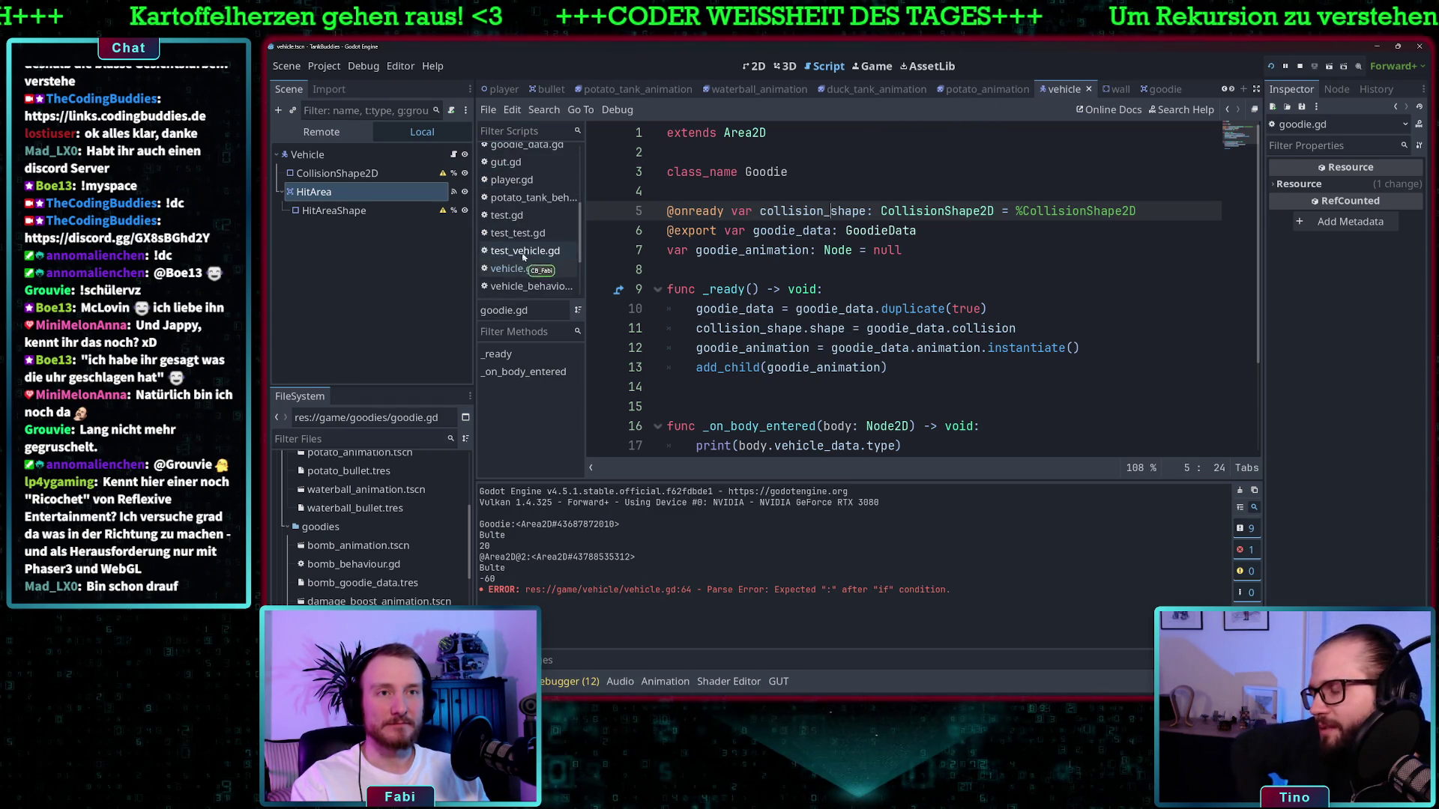
End 'if area is Goodie' in vehicle.gd with a colon and start its indented body line
{"action": "left_click", "coordinate": [519, 269]}
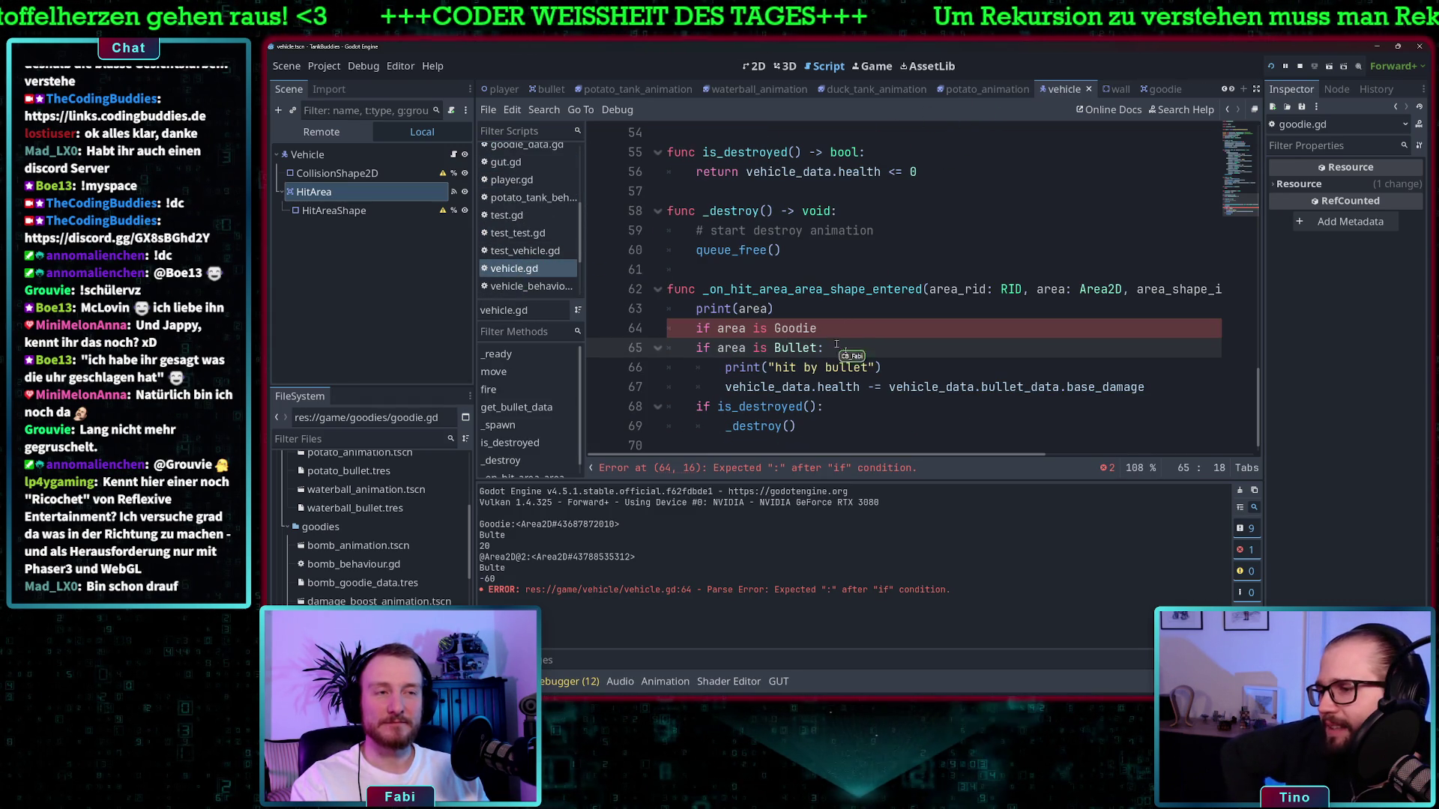
{"action": "left_click", "coordinate": [856, 328]}
{"action": "type", "text": ":"}
{"action": "key", "text": "Return"}
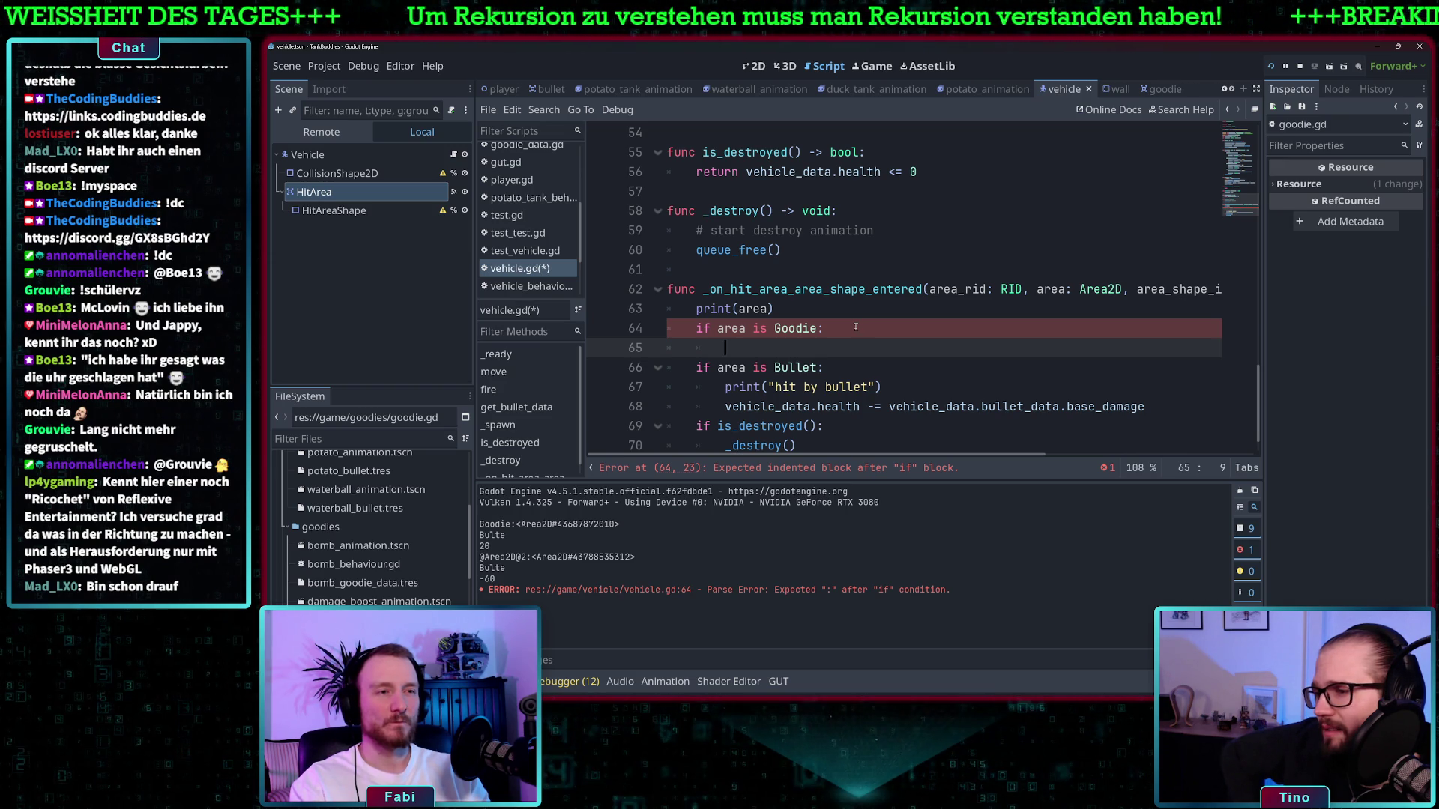
Write print(vehicle_data.health) in the Goodie branch, run the game with F5, and switch to the browser
{"action": "type", "text": "vehi"}
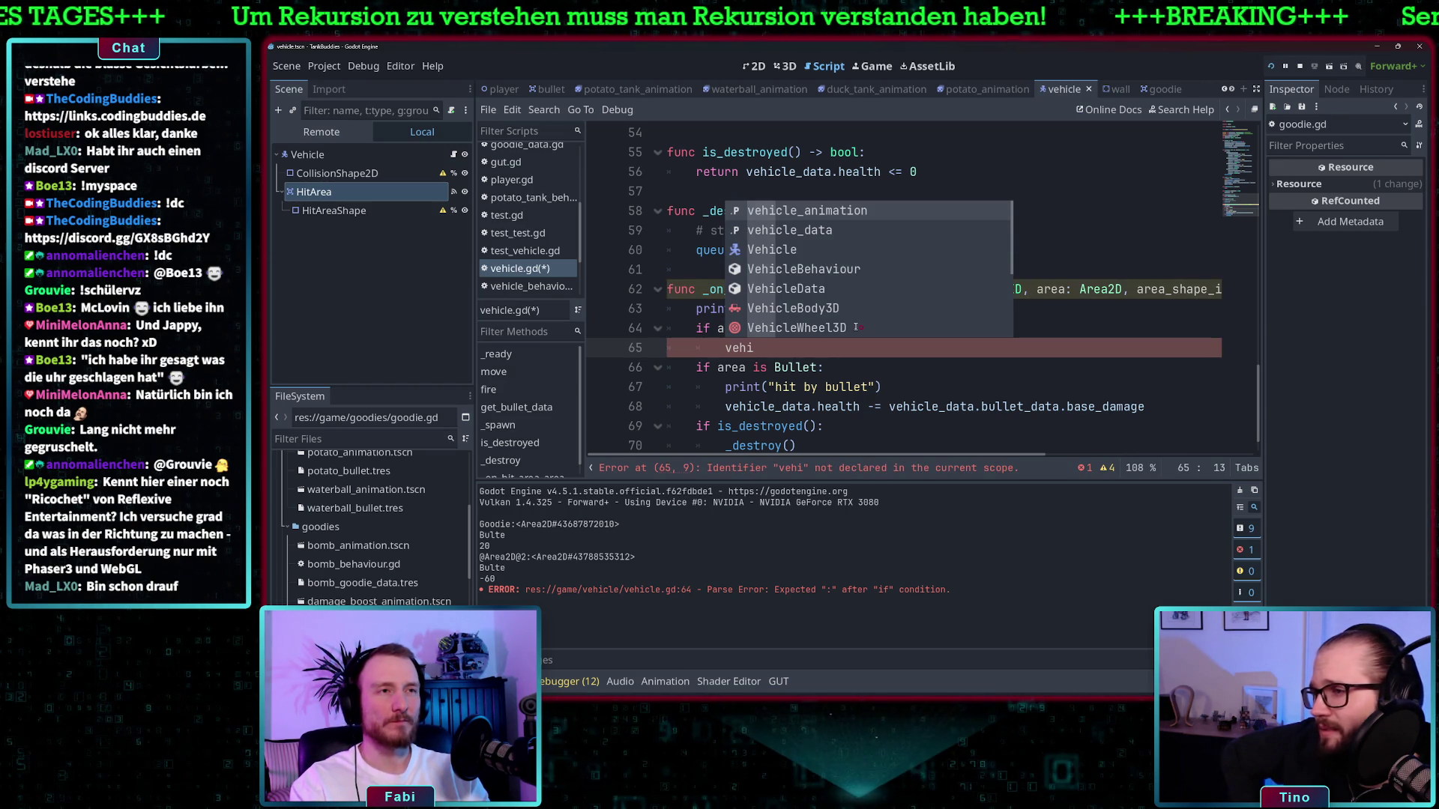
{"action": "key", "text": "Down"}
{"action": "key", "text": "Return"}
{"action": "type", "text": "he"}
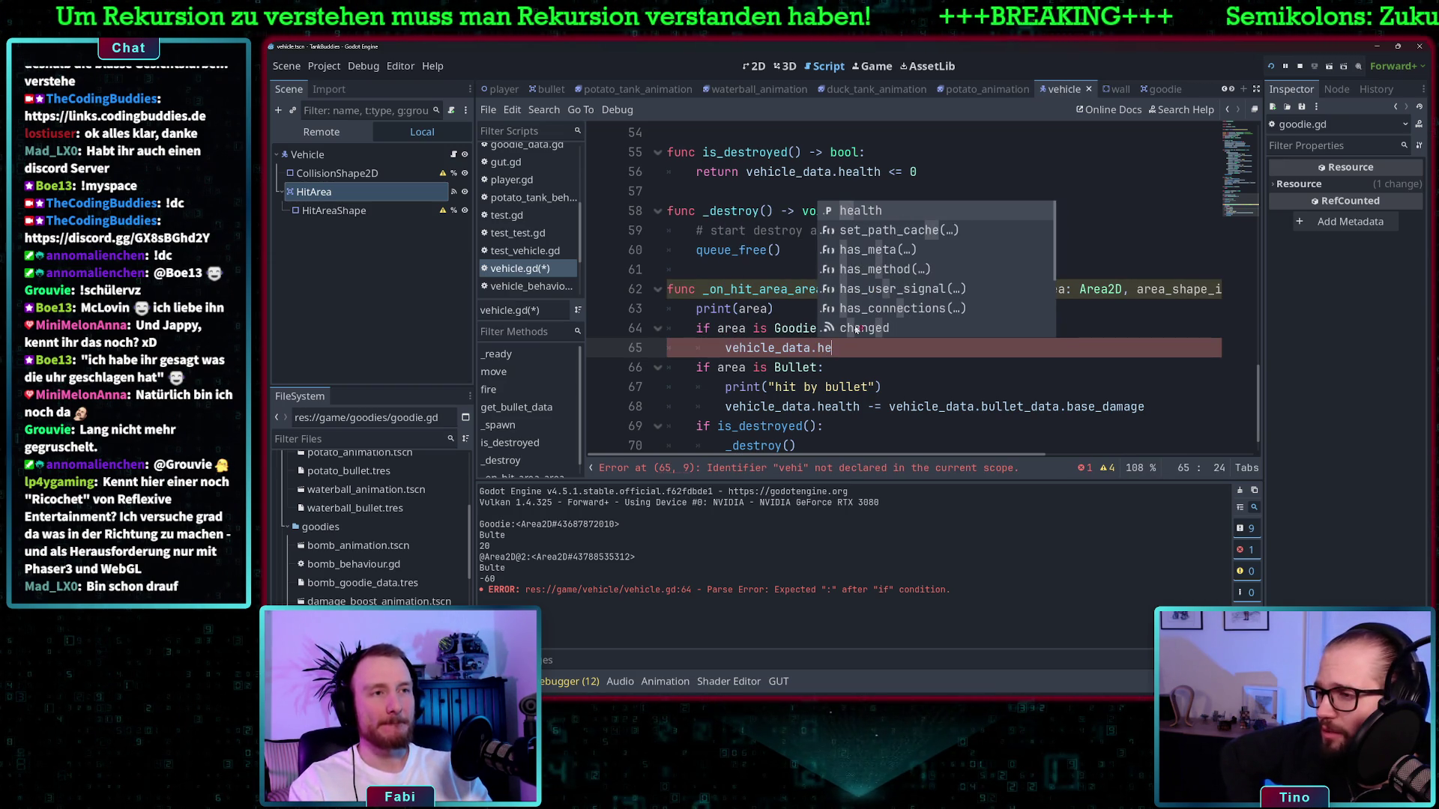
{"action": "key", "text": "Return"}
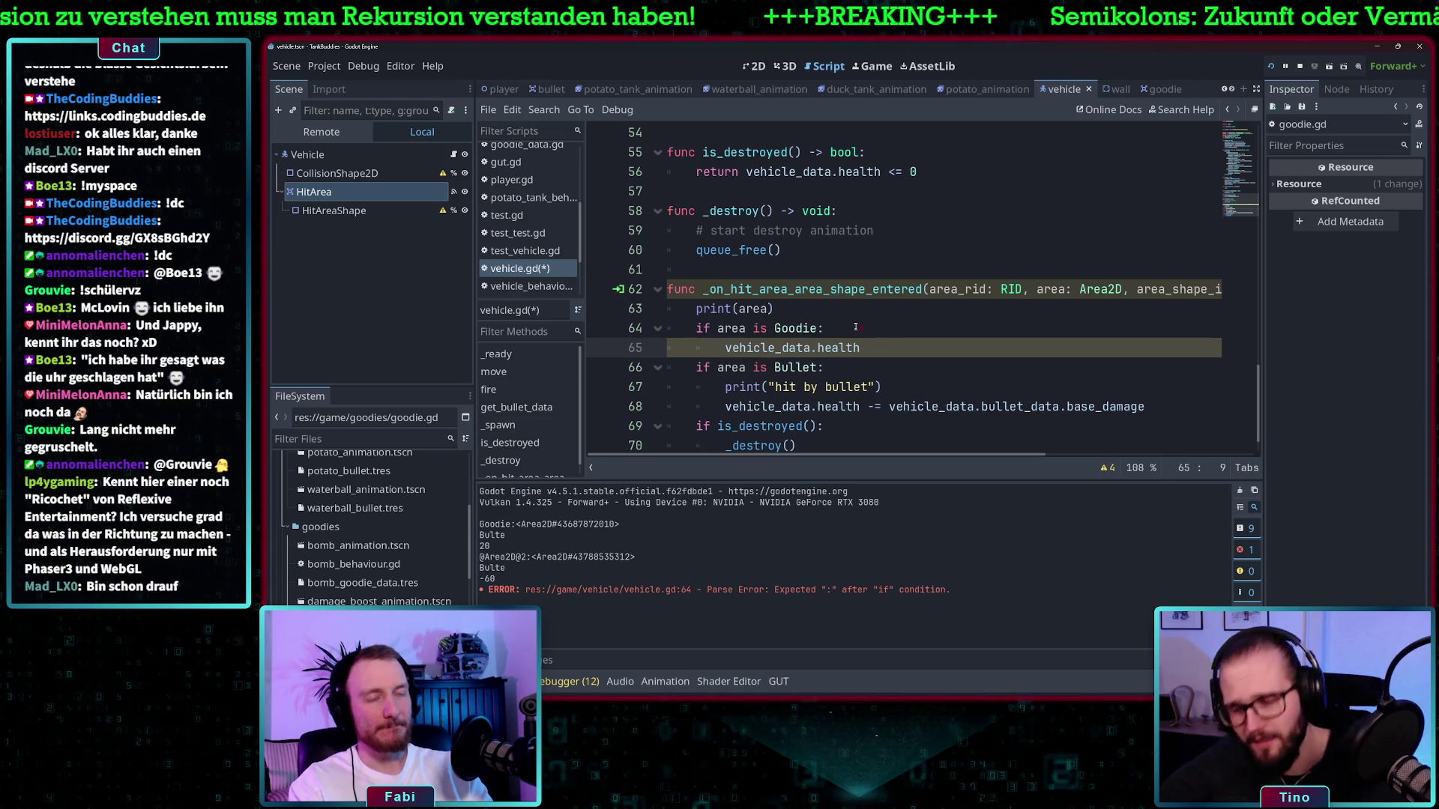
{"action": "type", "text": "print("}
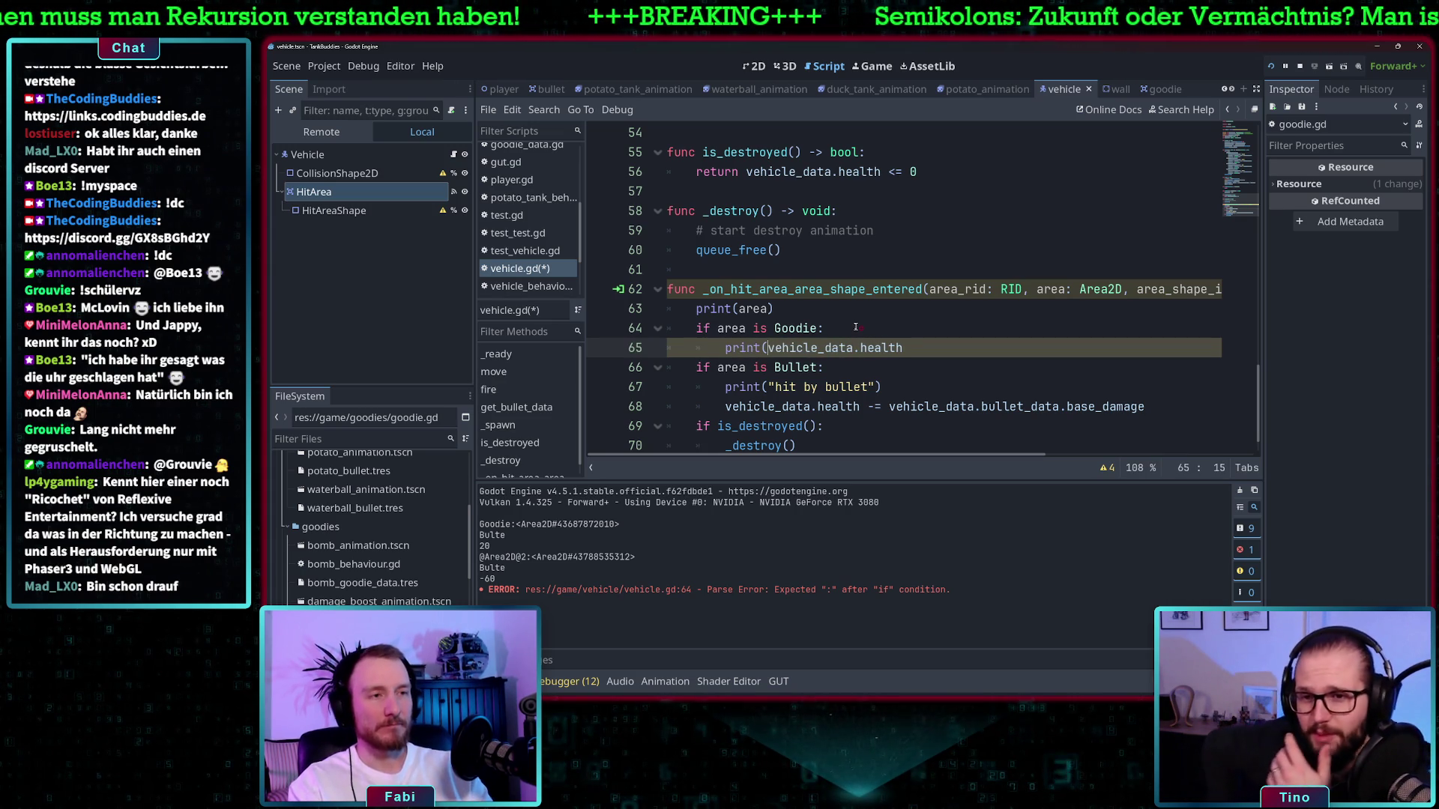
{"action": "key", "text": "End"}
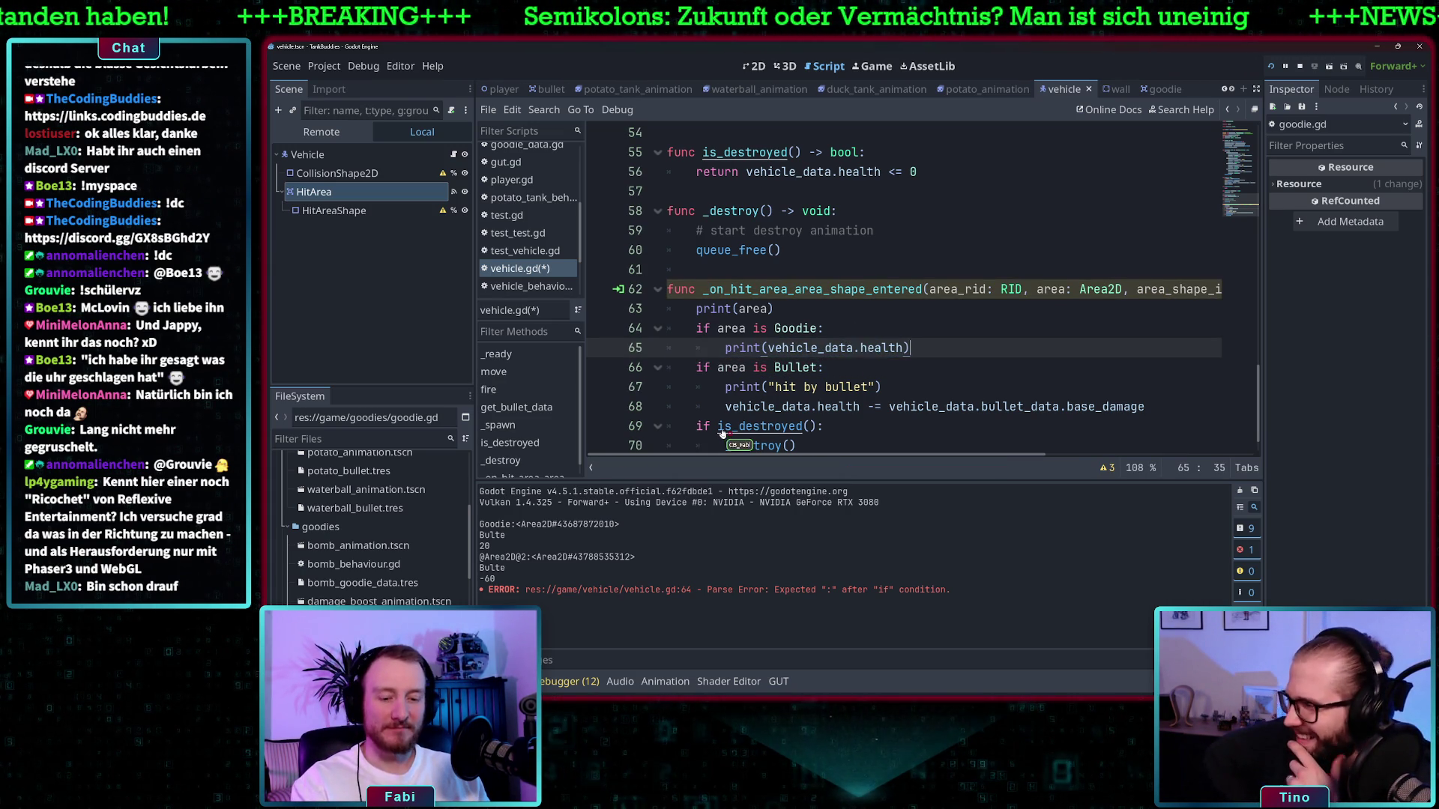
{"action": "key", "text": "F5"}
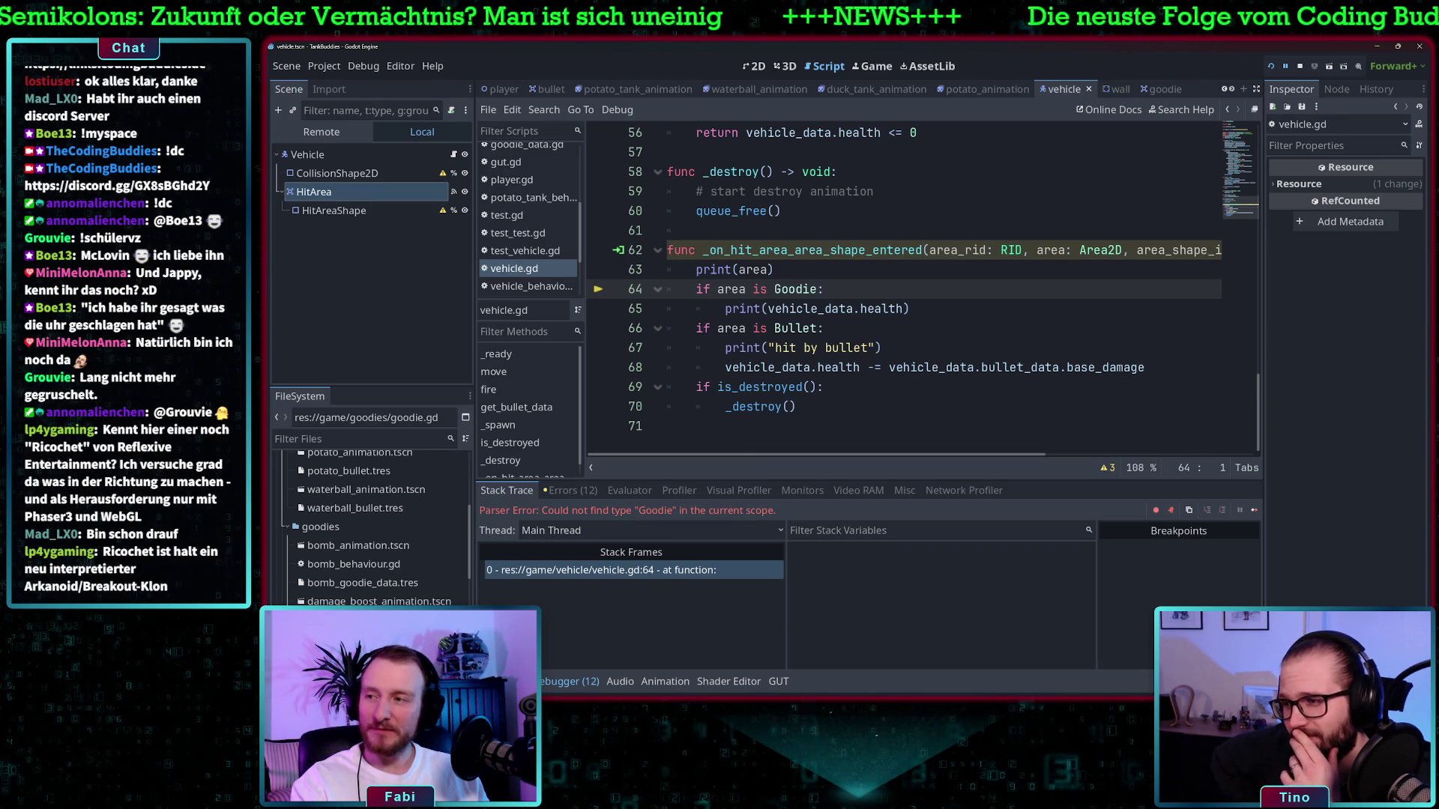
{"action": "key", "text": "alt+Tab"}
Browse Google image results for 'no mans sky' in a new tab, close it, and return to Godot
{"action": "key", "text": "ctrl+t"}
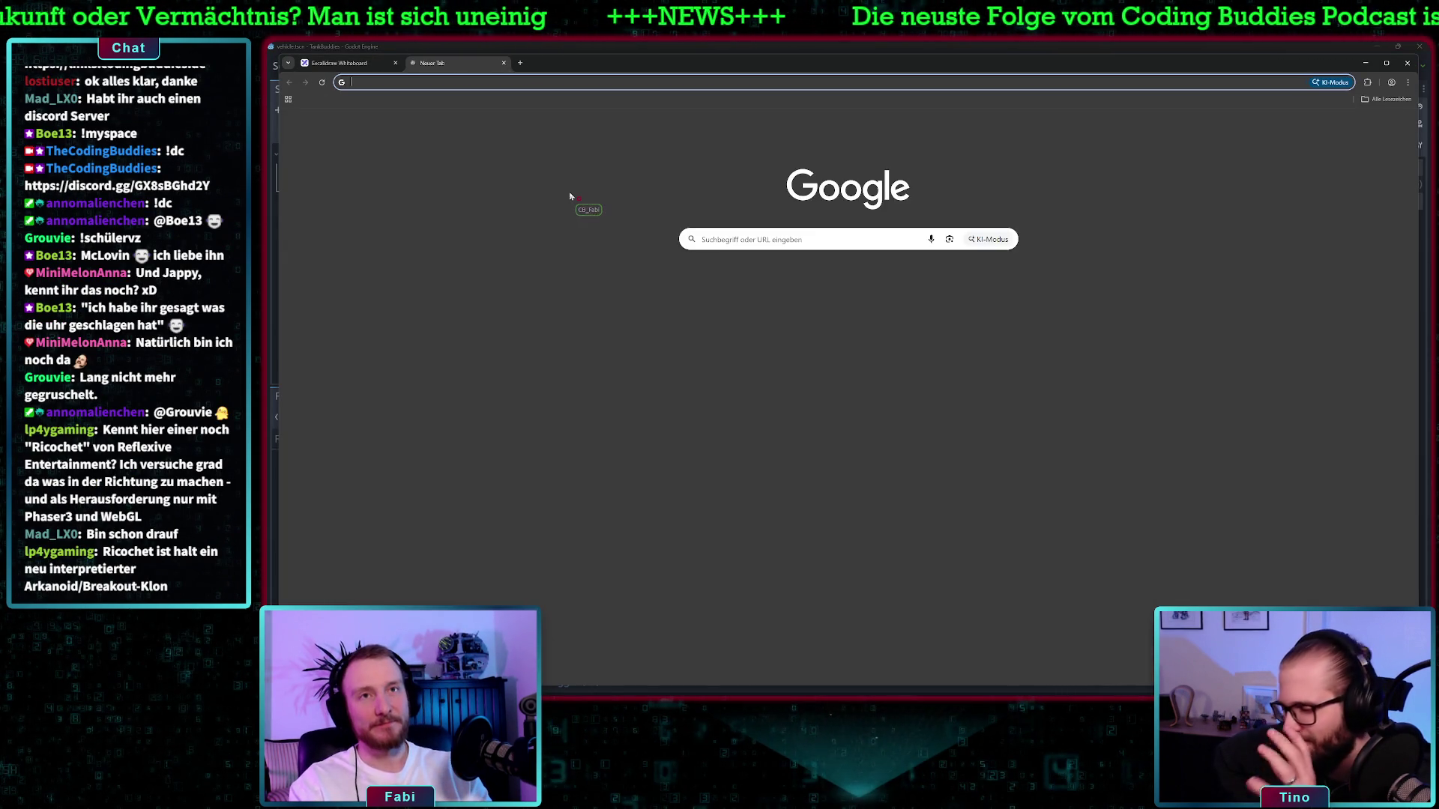
{"action": "type", "text": "no mans sky"}
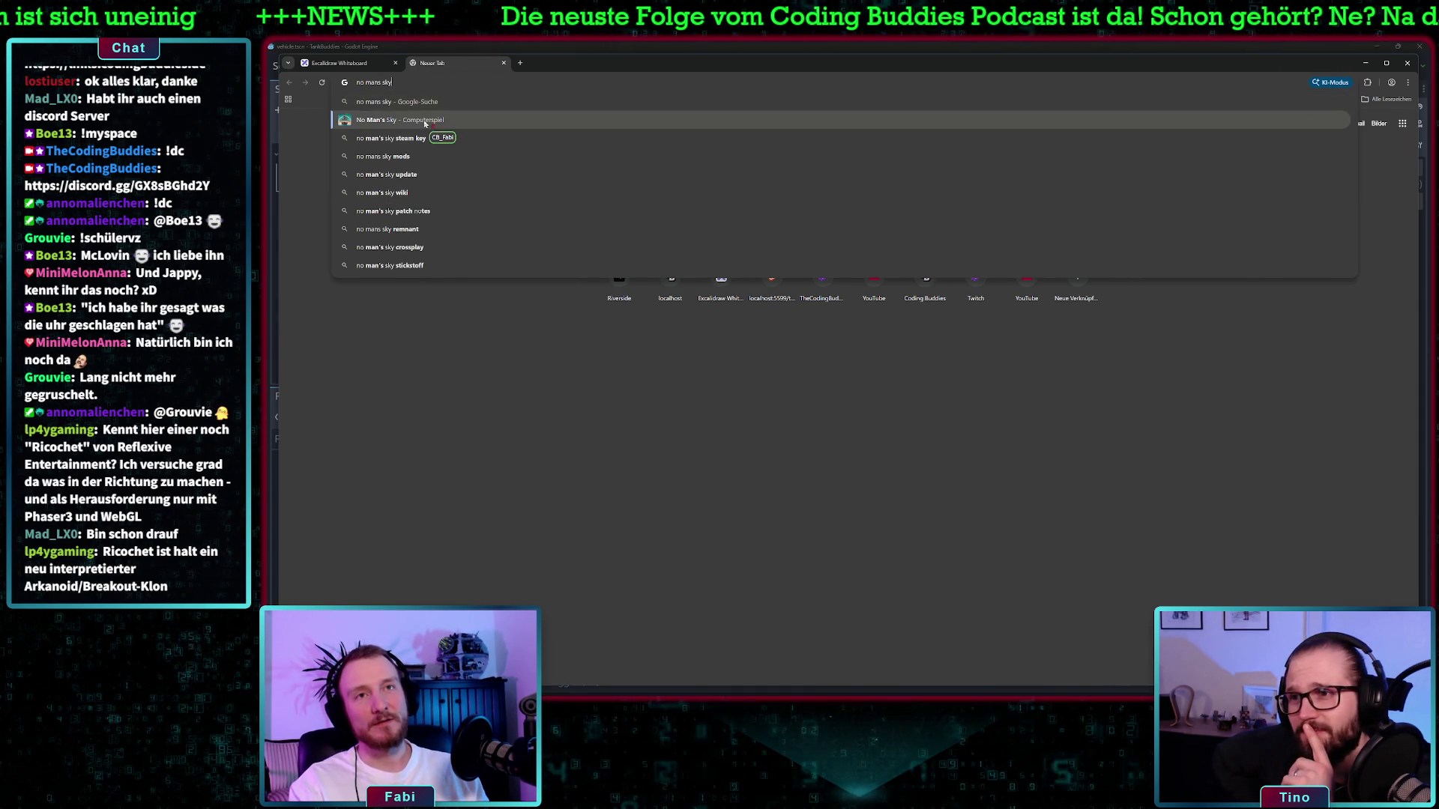
{"action": "key", "text": "Return"}
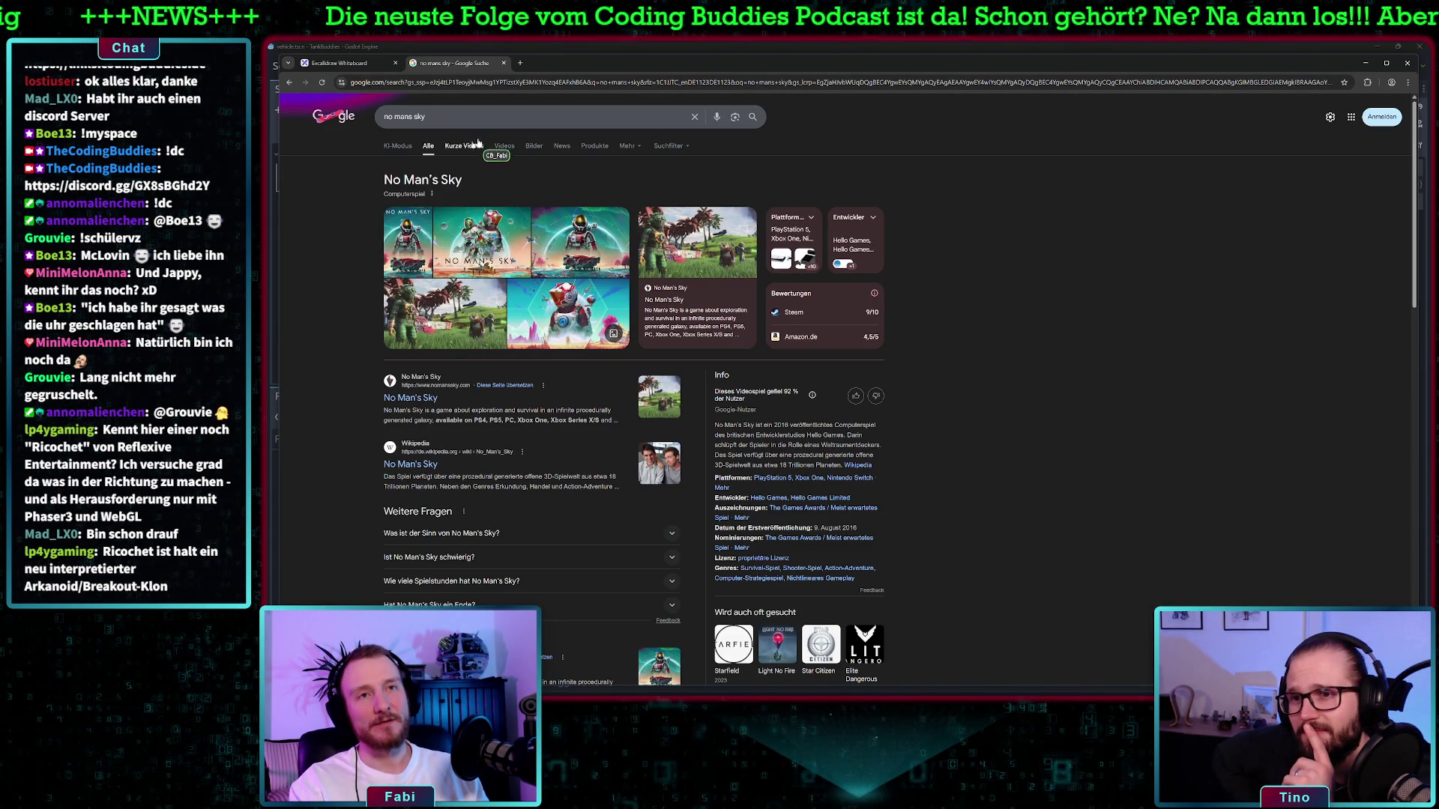
{"action": "left_click", "coordinate": [530, 146]}
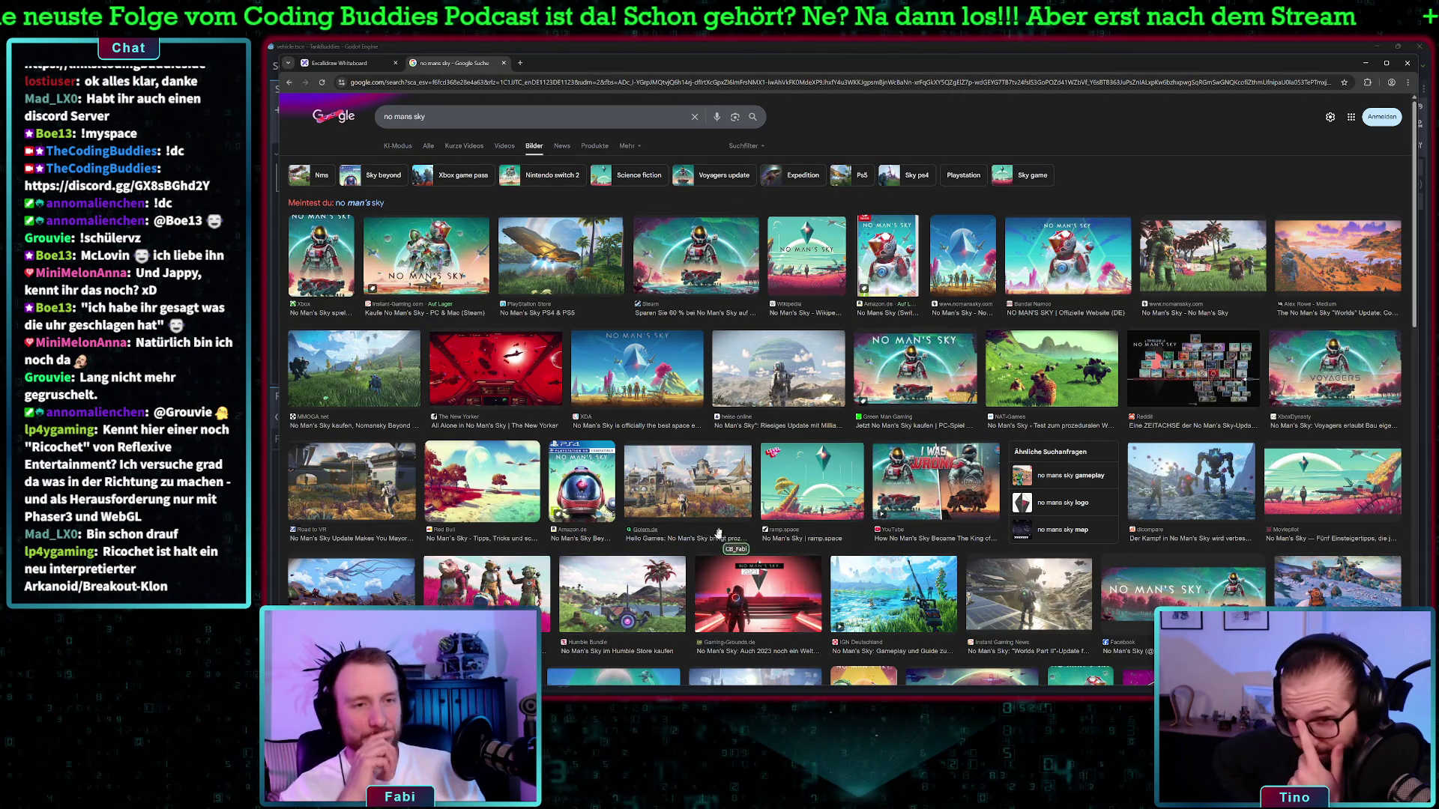
{"action": "scroll", "coordinate": [730, 527], "scroll_direction": "down", "scroll_amount": 2}
{"action": "scroll", "coordinate": [731, 528], "scroll_direction": "down", "scroll_amount": 2}
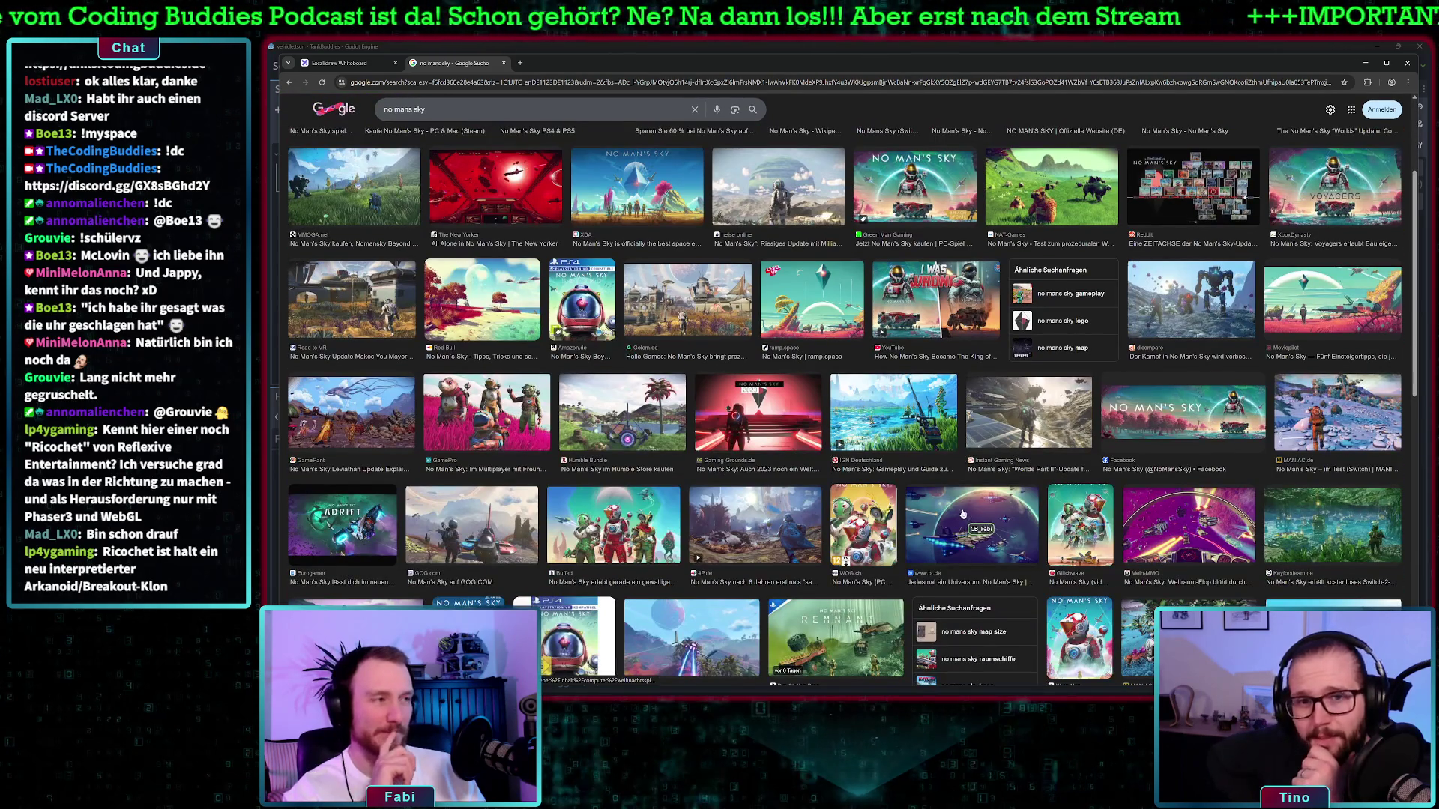
{"action": "scroll", "coordinate": [956, 514], "scroll_direction": "down", "scroll_amount": 3}
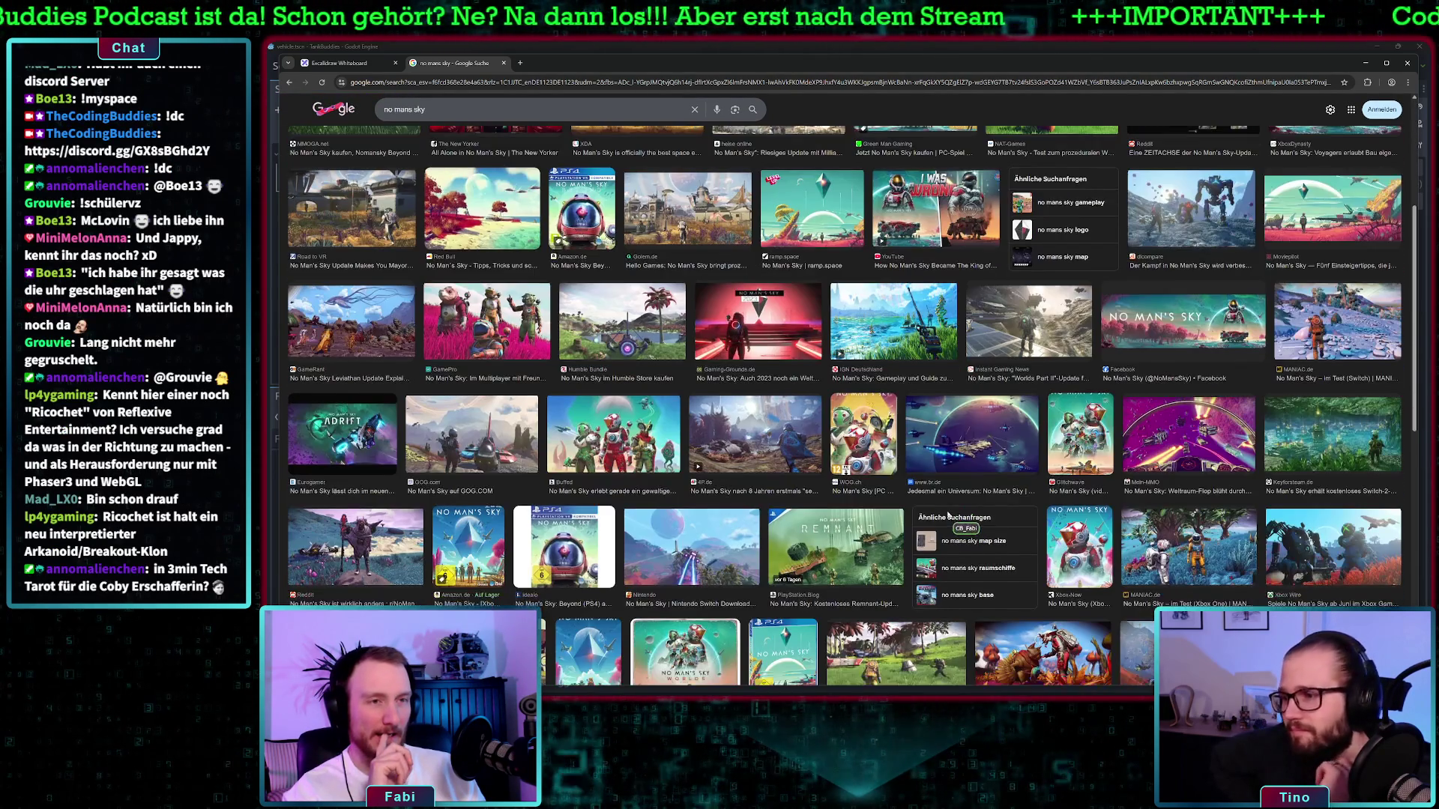
{"action": "scroll", "coordinate": [946, 514], "scroll_direction": "down", "scroll_amount": 4}
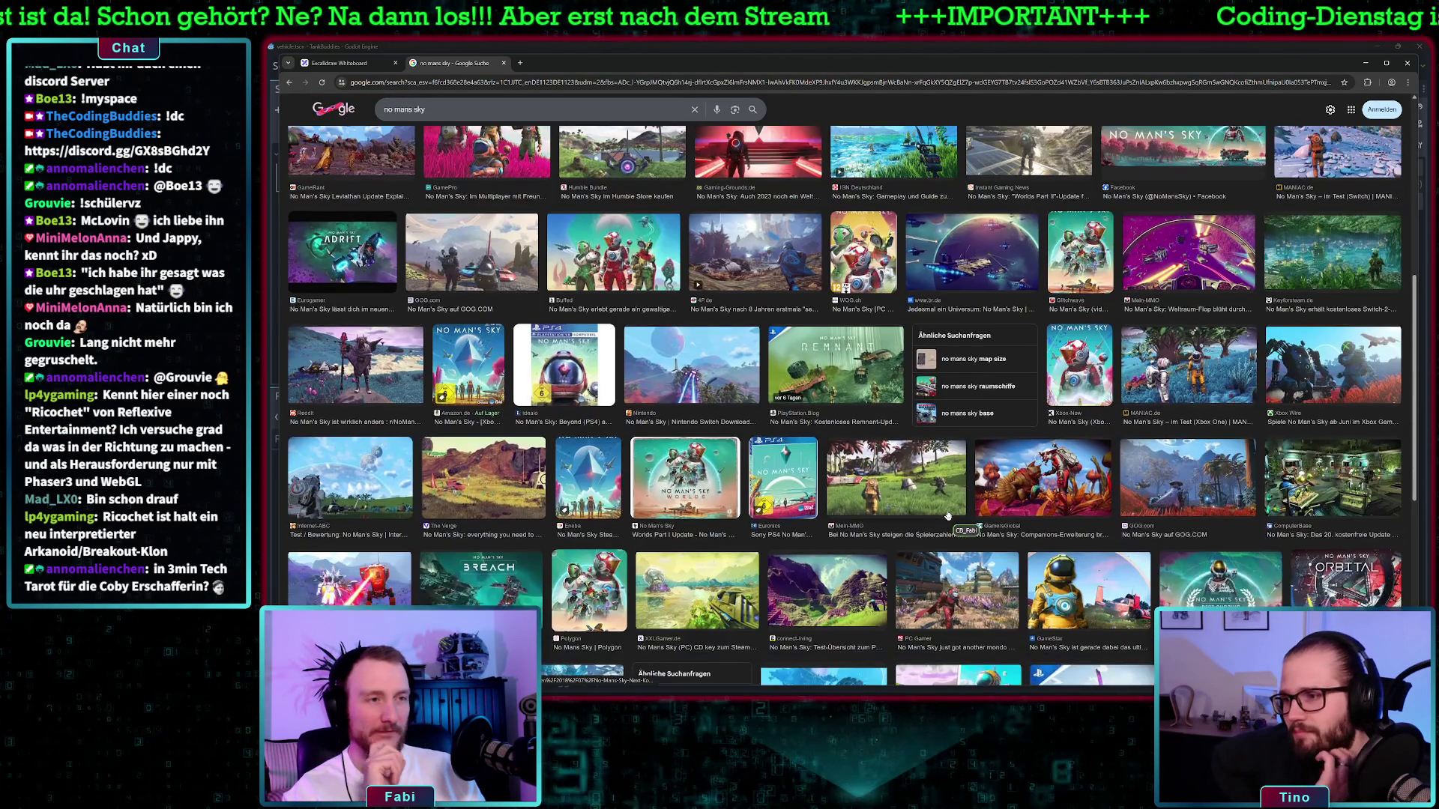
{"action": "scroll", "coordinate": [946, 511], "scroll_direction": "down", "scroll_amount": 1}
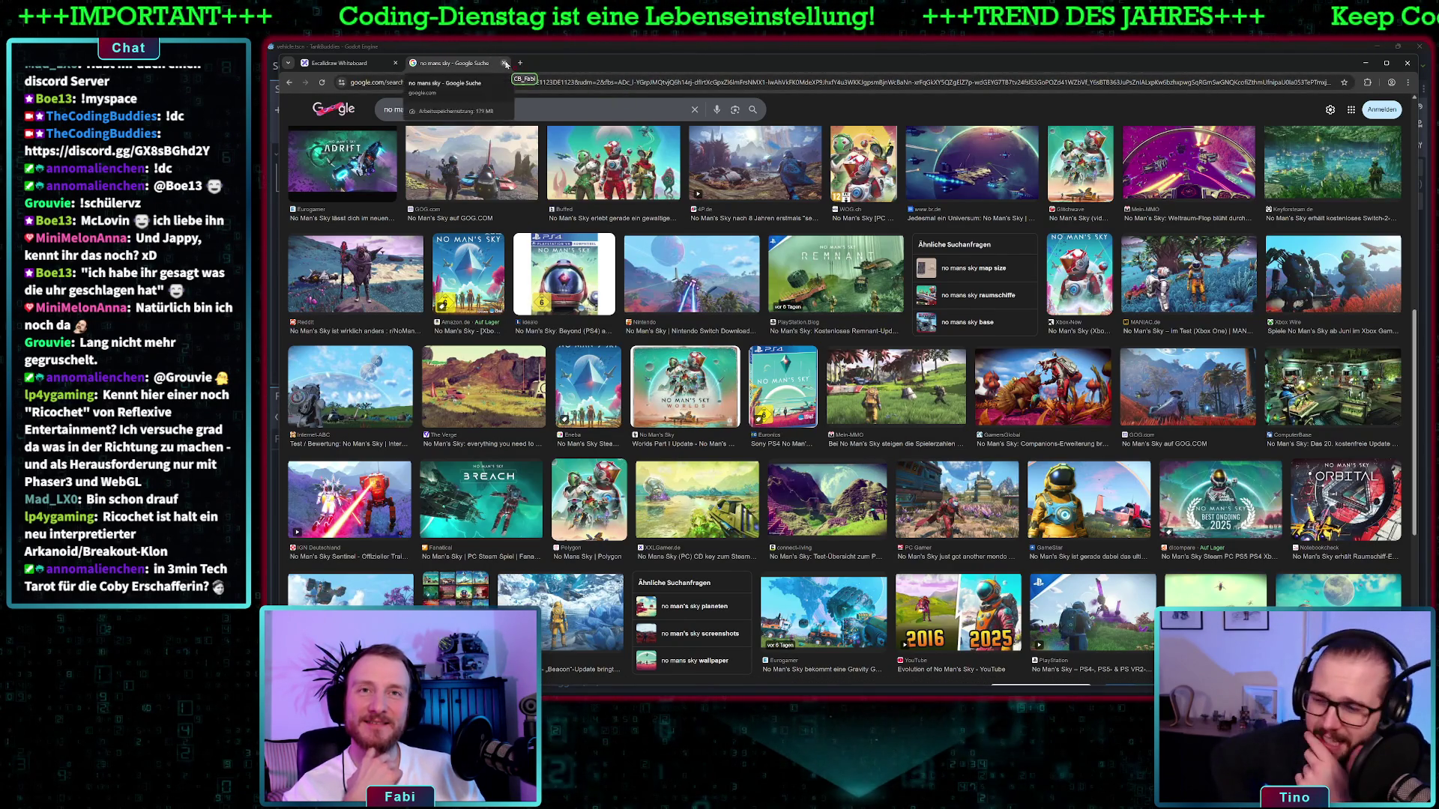
{"action": "left_click", "coordinate": [505, 63]}
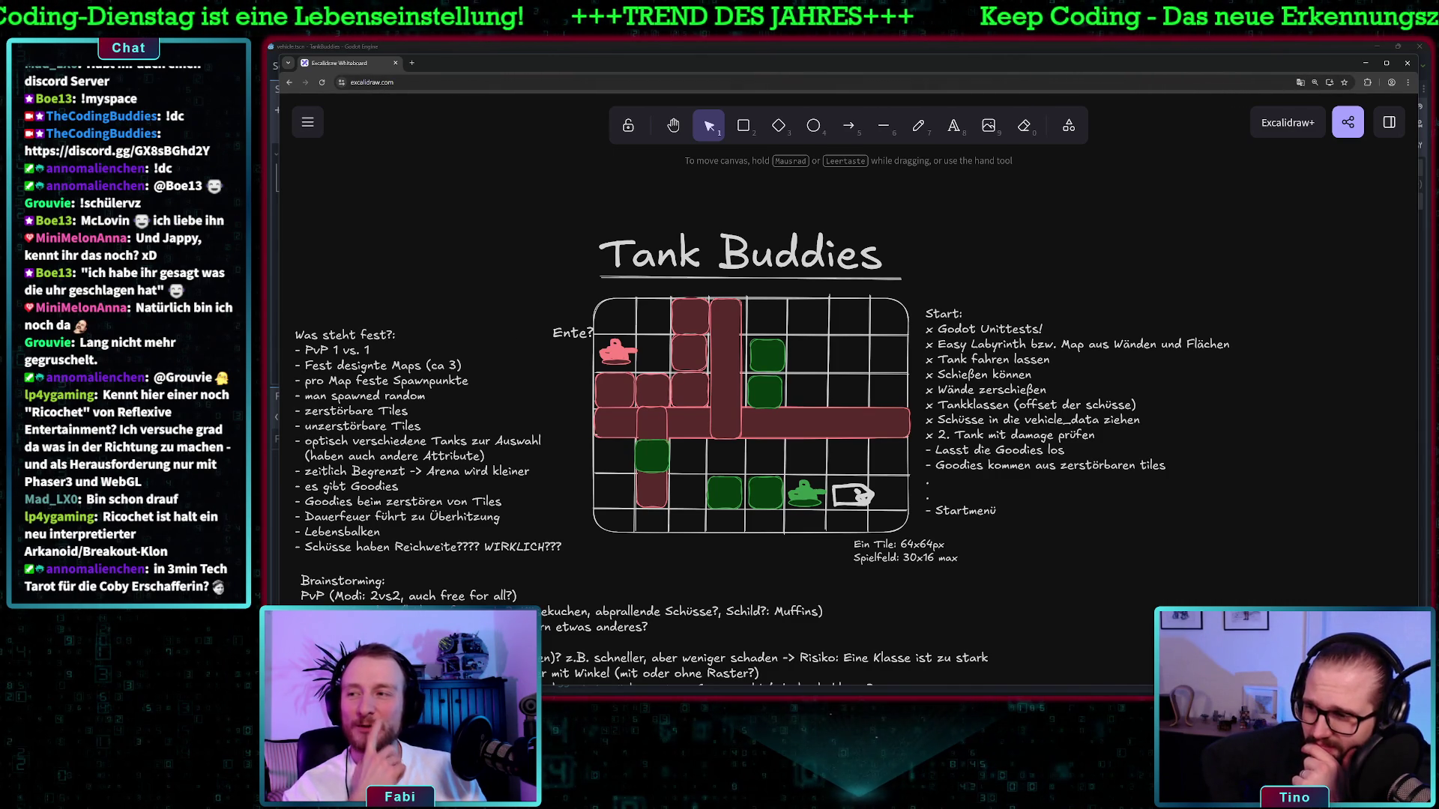
{"action": "key", "text": "alt+Tab"}
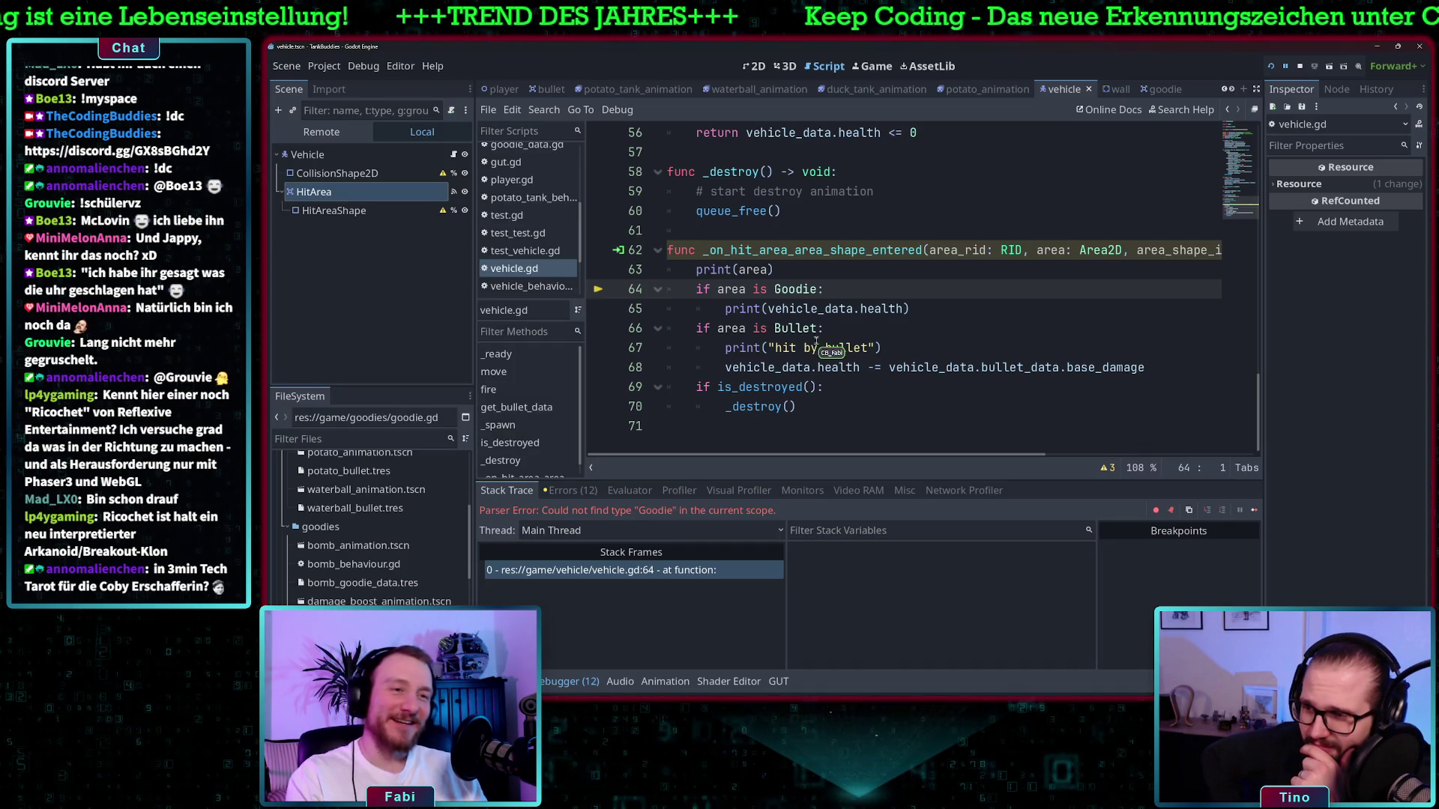
Jump from Goodie on line 64 to its class declaration in goodie.gd, then run the tank game
{"action": "left_click", "coordinate": [931, 297]}
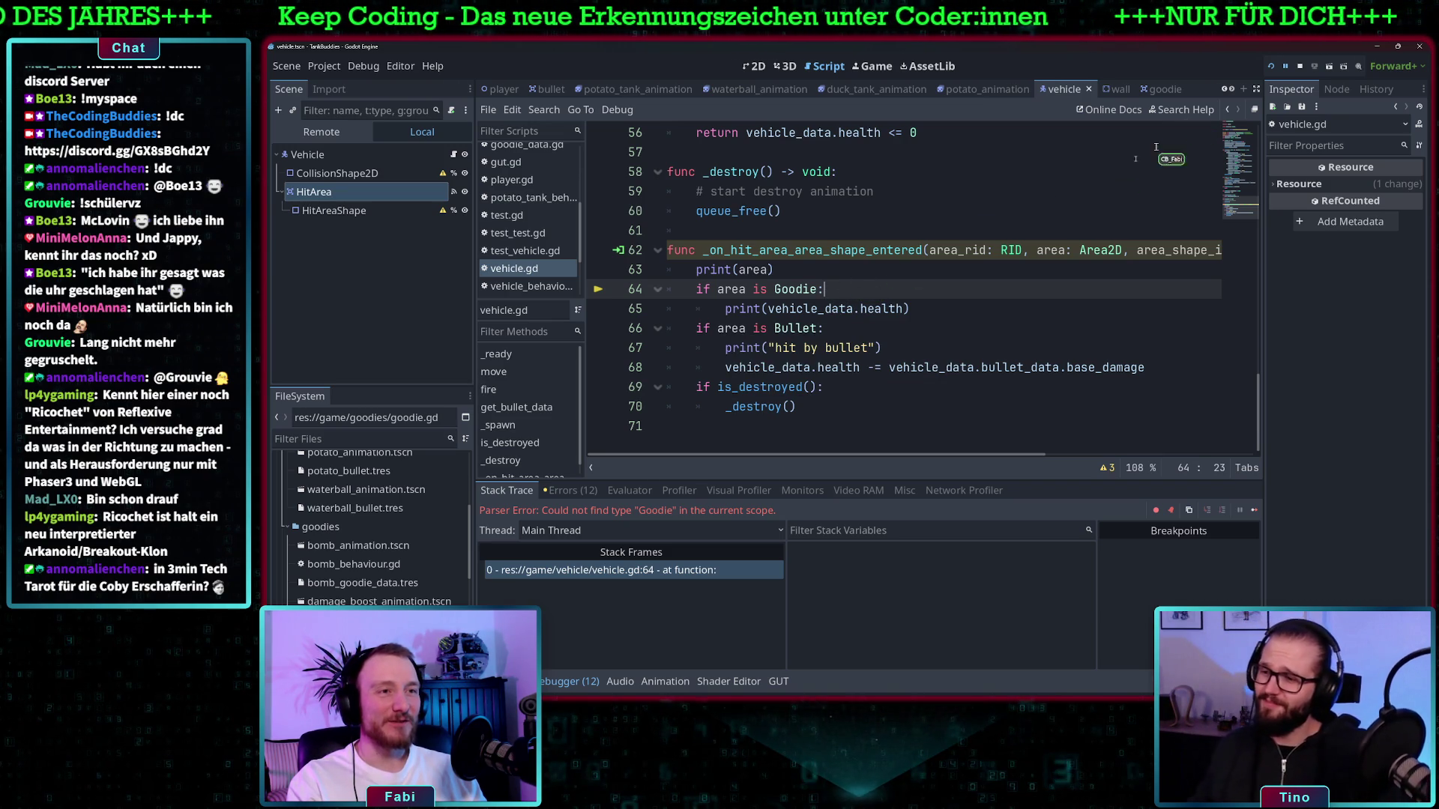
{"action": "left_click", "coordinate": [800, 287], "text": "ctrl"}
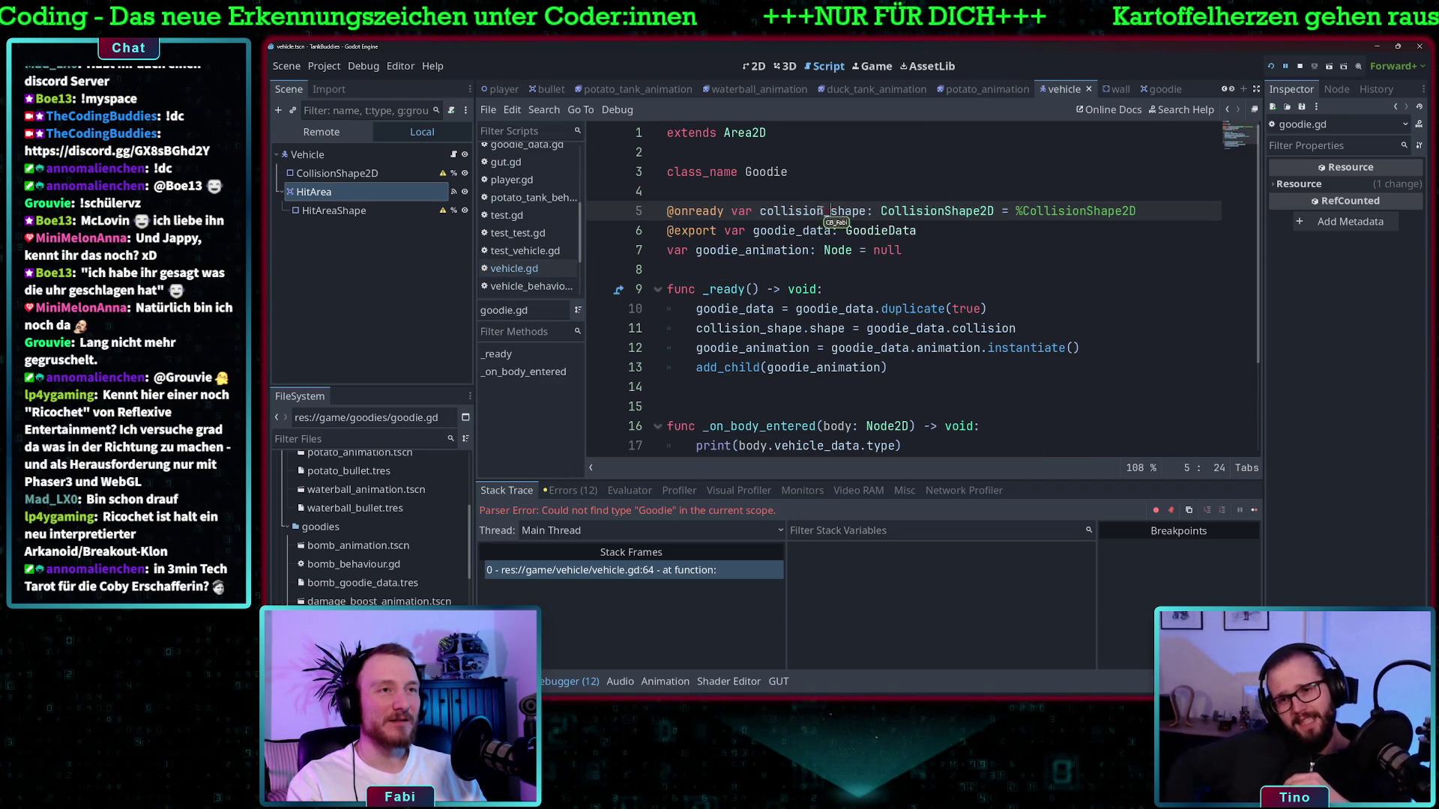
{"action": "scroll", "coordinate": [902, 231], "scroll_direction": "down", "scroll_amount": 1}
{"action": "scroll", "coordinate": [902, 231], "scroll_direction": "down", "scroll_amount": 2}
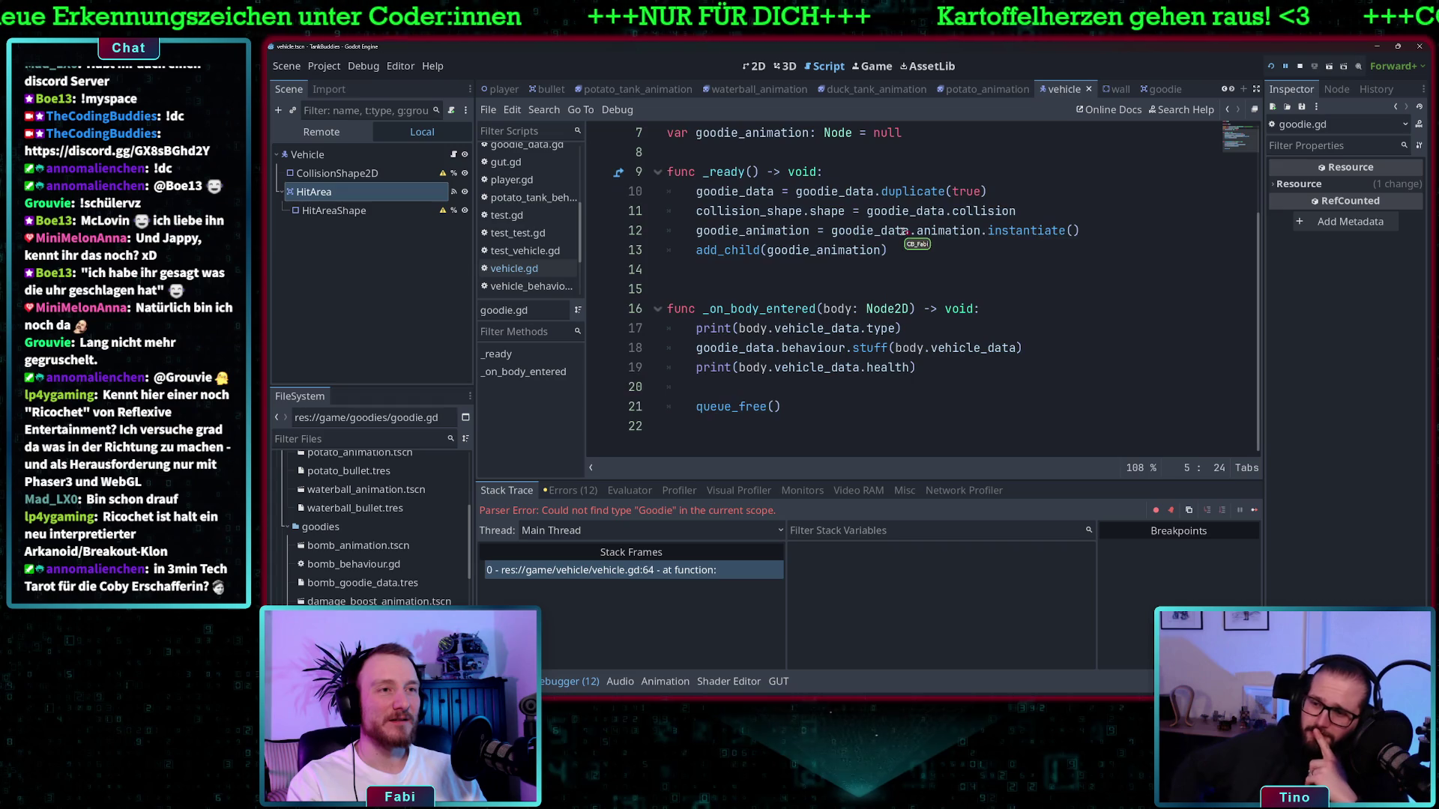
{"action": "scroll", "coordinate": [902, 230], "scroll_direction": "up", "scroll_amount": 2}
{"action": "left_click", "coordinate": [1272, 66]}
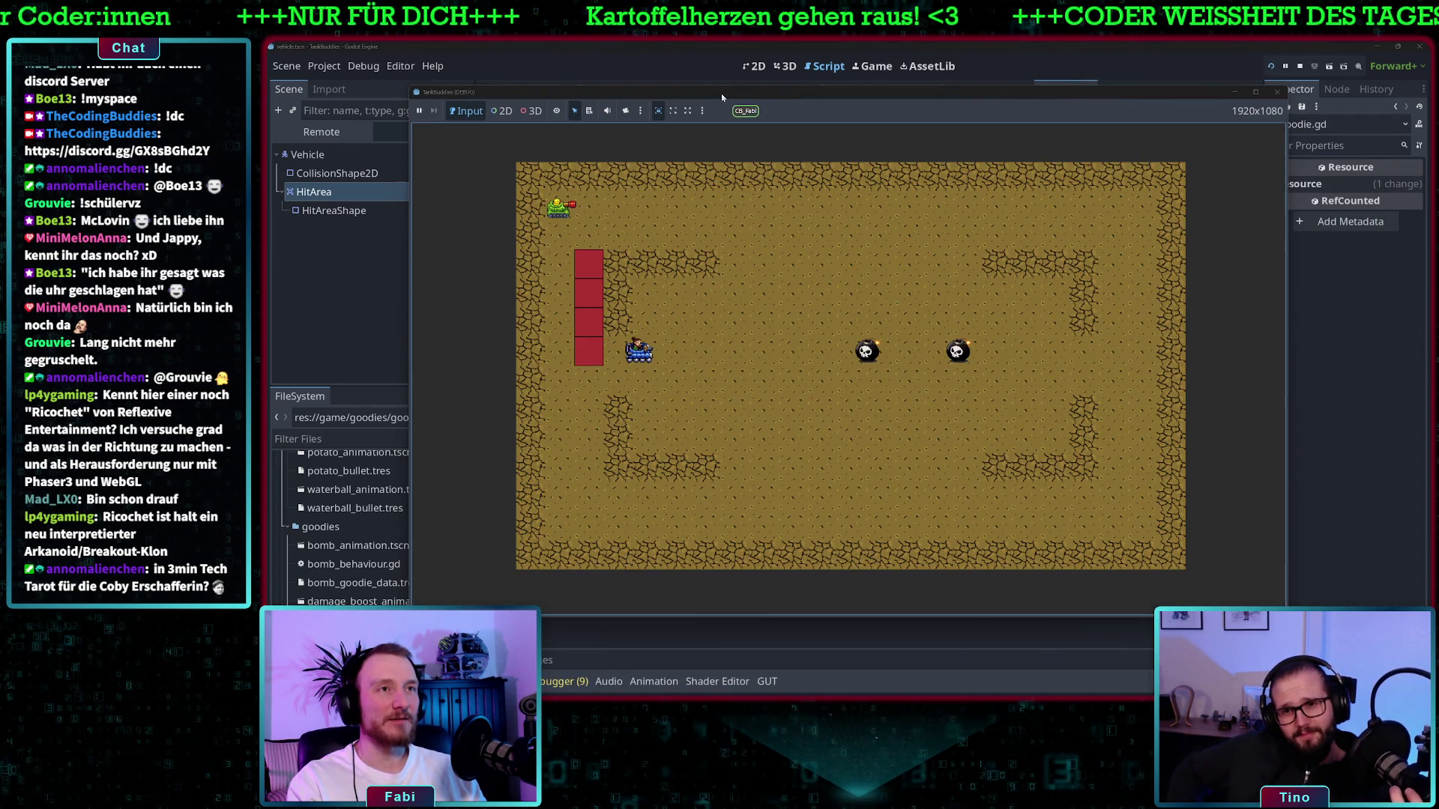
Move the game window aside and drive the green tank right, down, then right into the first bomb
{"action": "left_click_drag", "start_coordinate": [717, 96], "coordinate": [912, 105]}
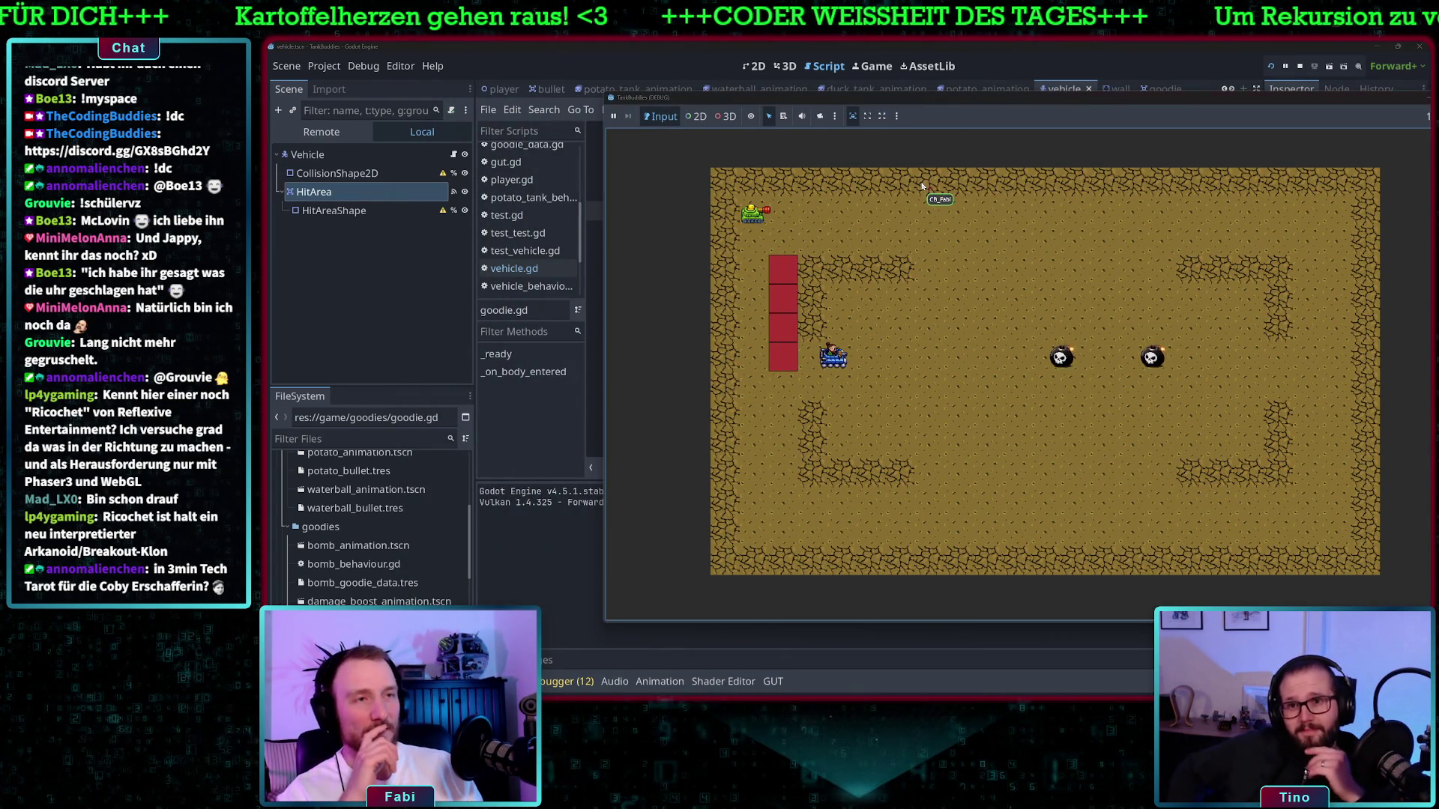
{"action": "key", "text": "Right"}
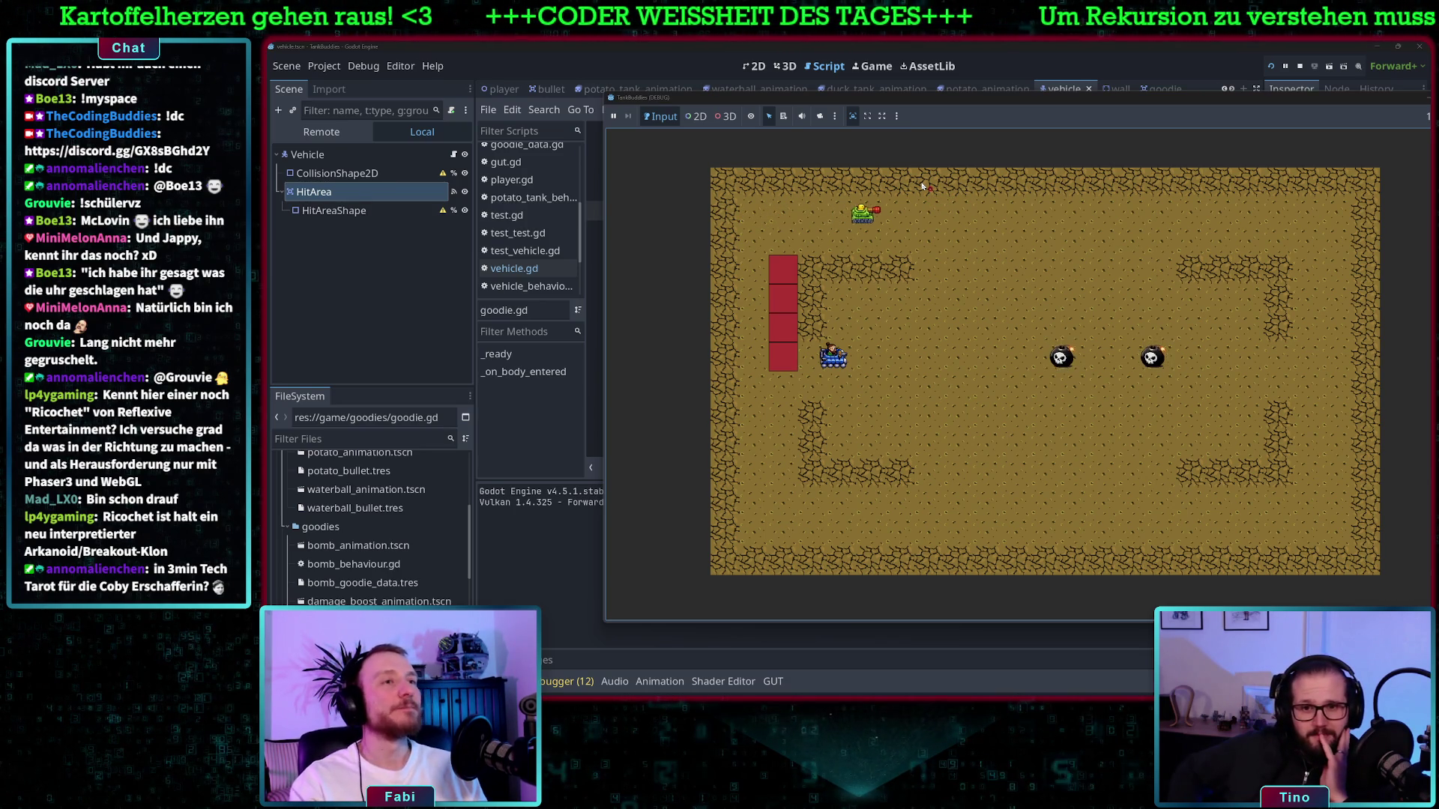
{"action": "key", "text": "Down"}
{"action": "key", "text": "Down"}
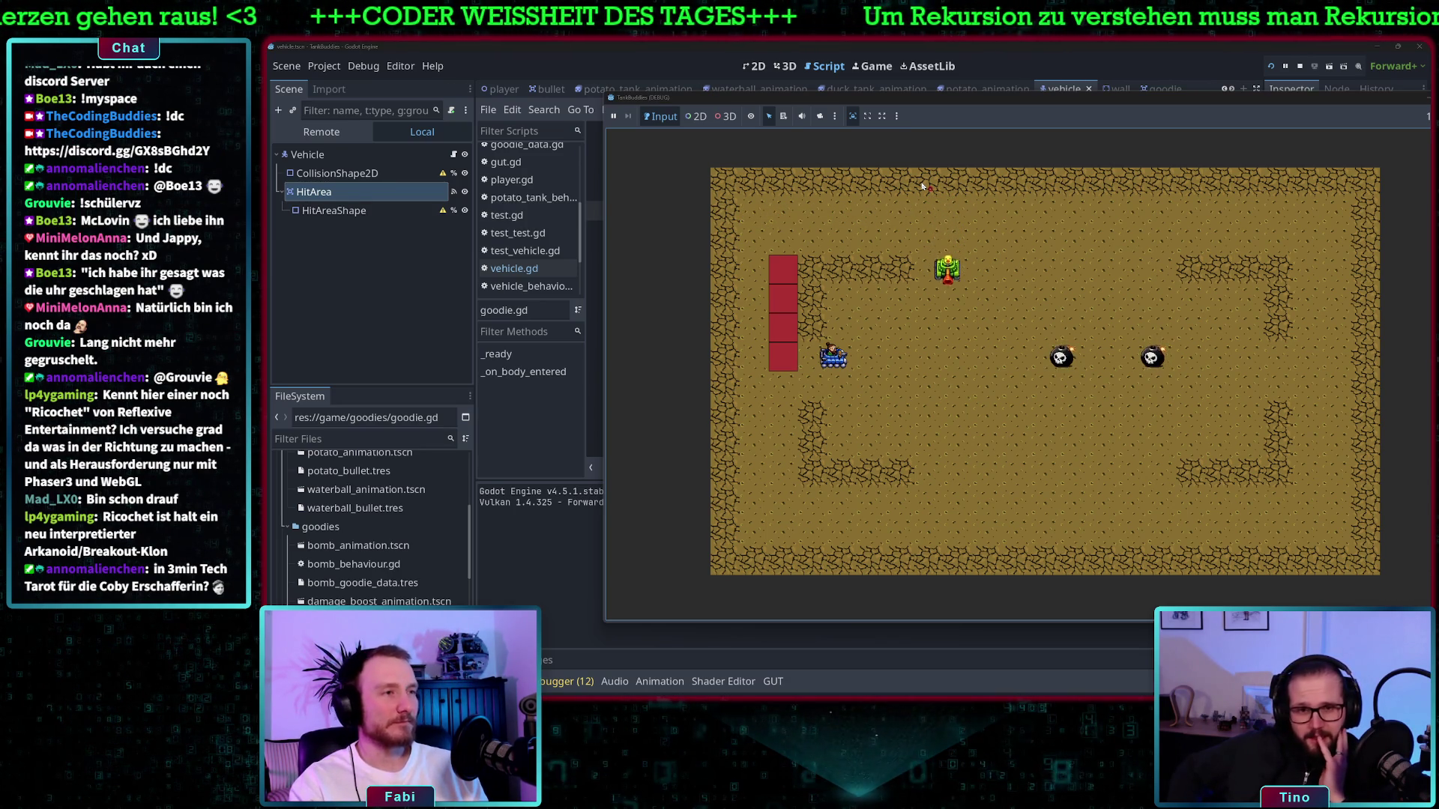
{"action": "key", "text": "Right"}
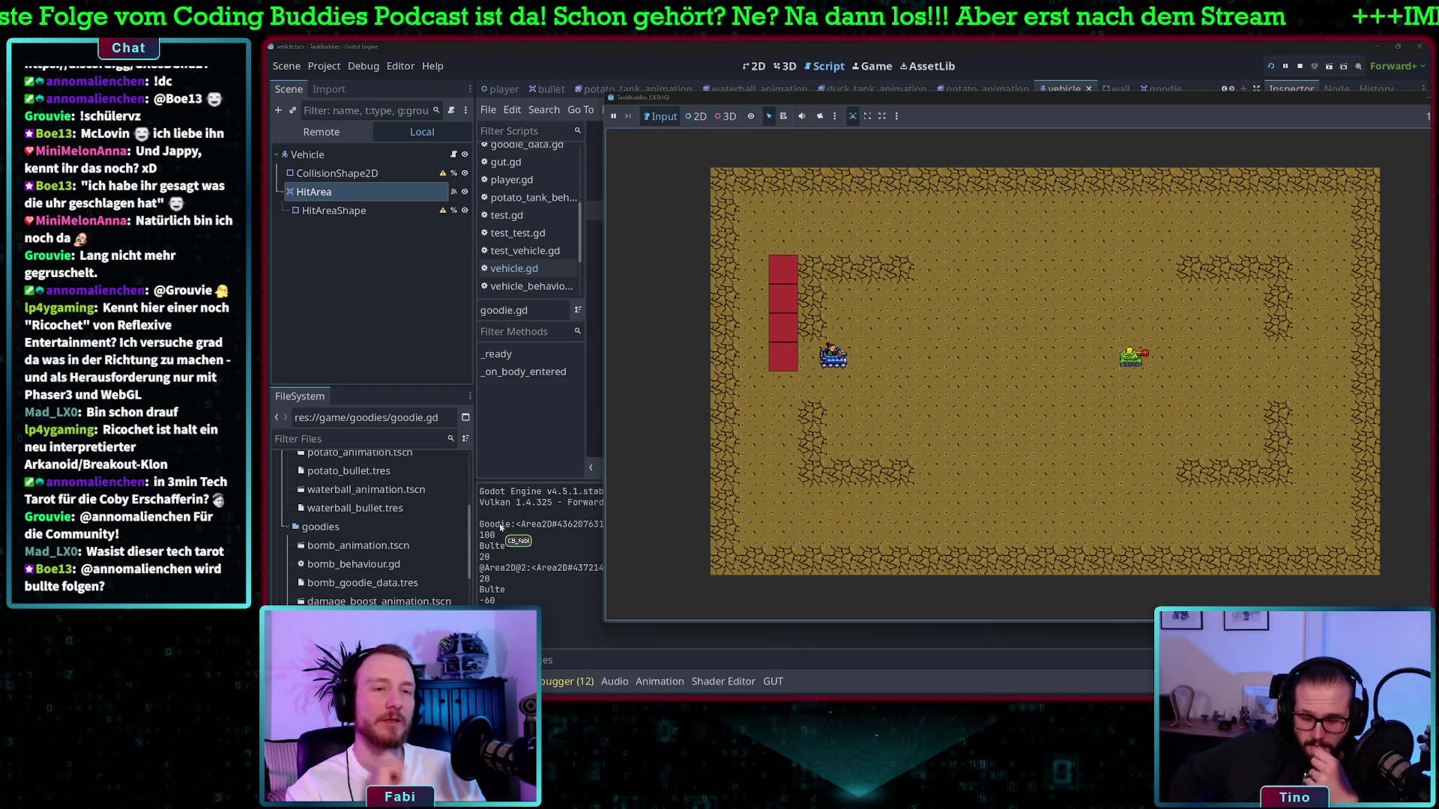
{"action": "double_click", "coordinate": [484, 556]}
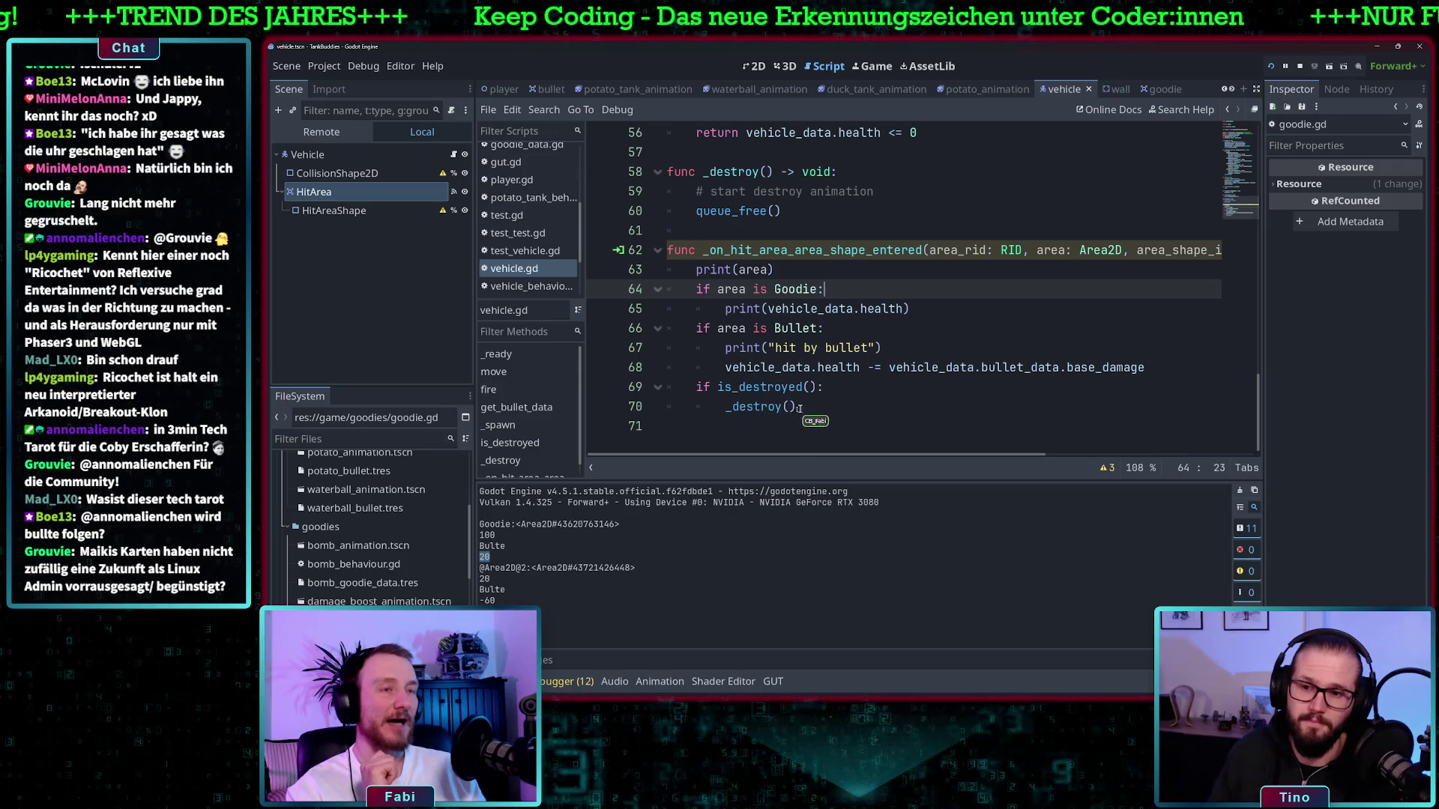
{"action": "left_click_drag", "start_coordinate": [697, 270], "coordinate": [828, 373]}
{"action": "left_click_drag", "start_coordinate": [670, 250], "coordinate": [820, 431]}
{"action": "left_click", "coordinate": [824, 411]}
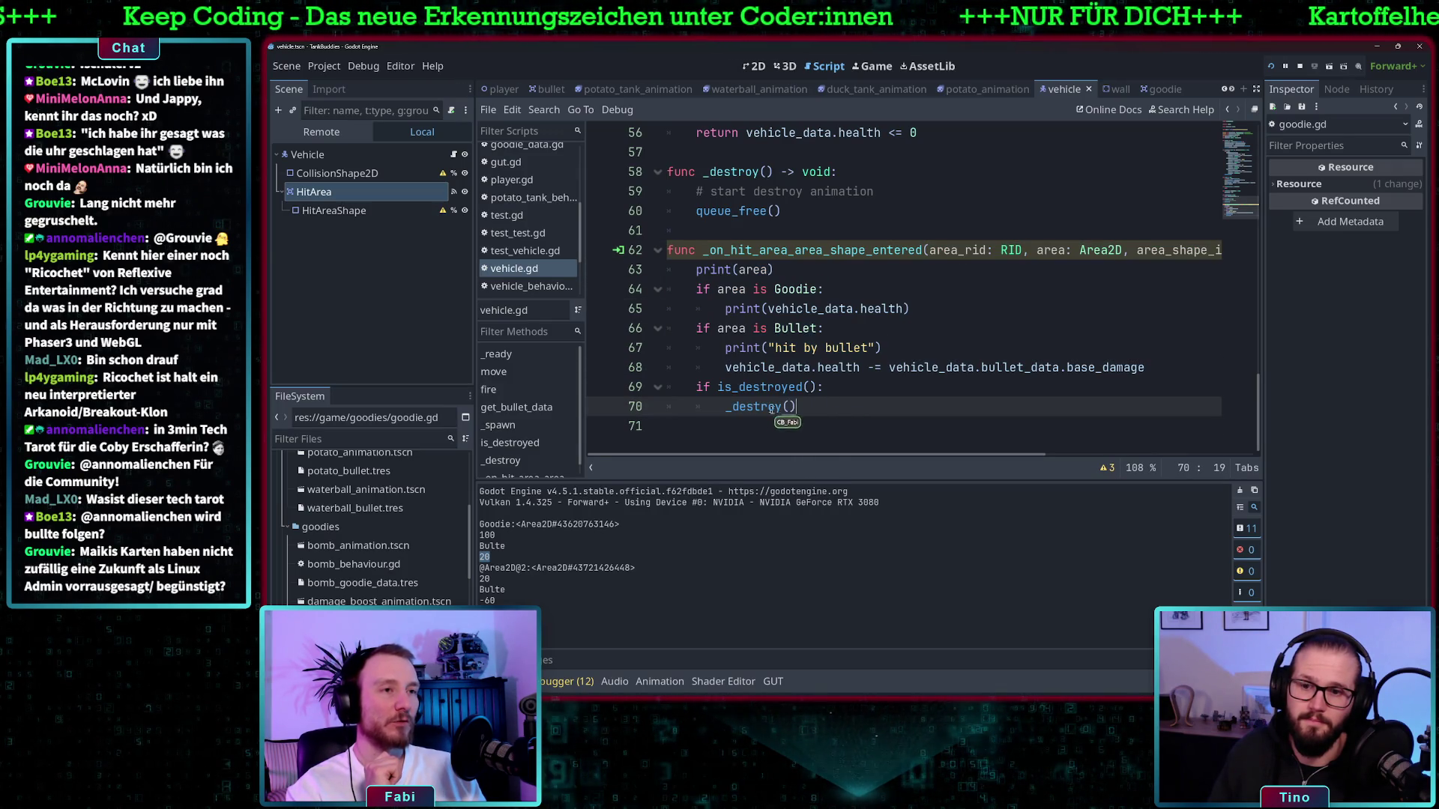
{"action": "left_click_drag", "start_coordinate": [732, 406], "coordinate": [796, 406]}
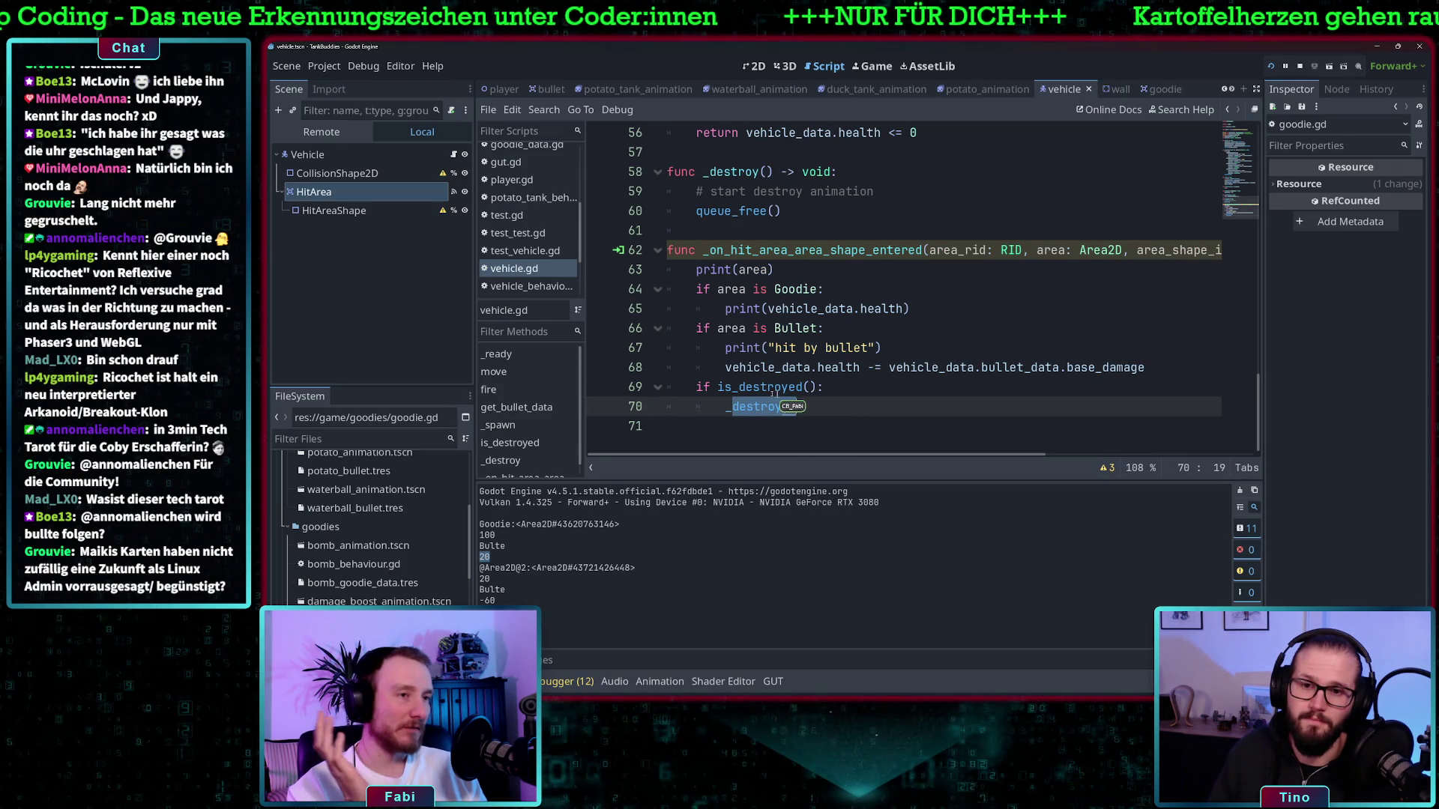
{"action": "left_click", "coordinate": [821, 410]}
{"action": "left_click_drag", "start_coordinate": [796, 408], "coordinate": [738, 408]}
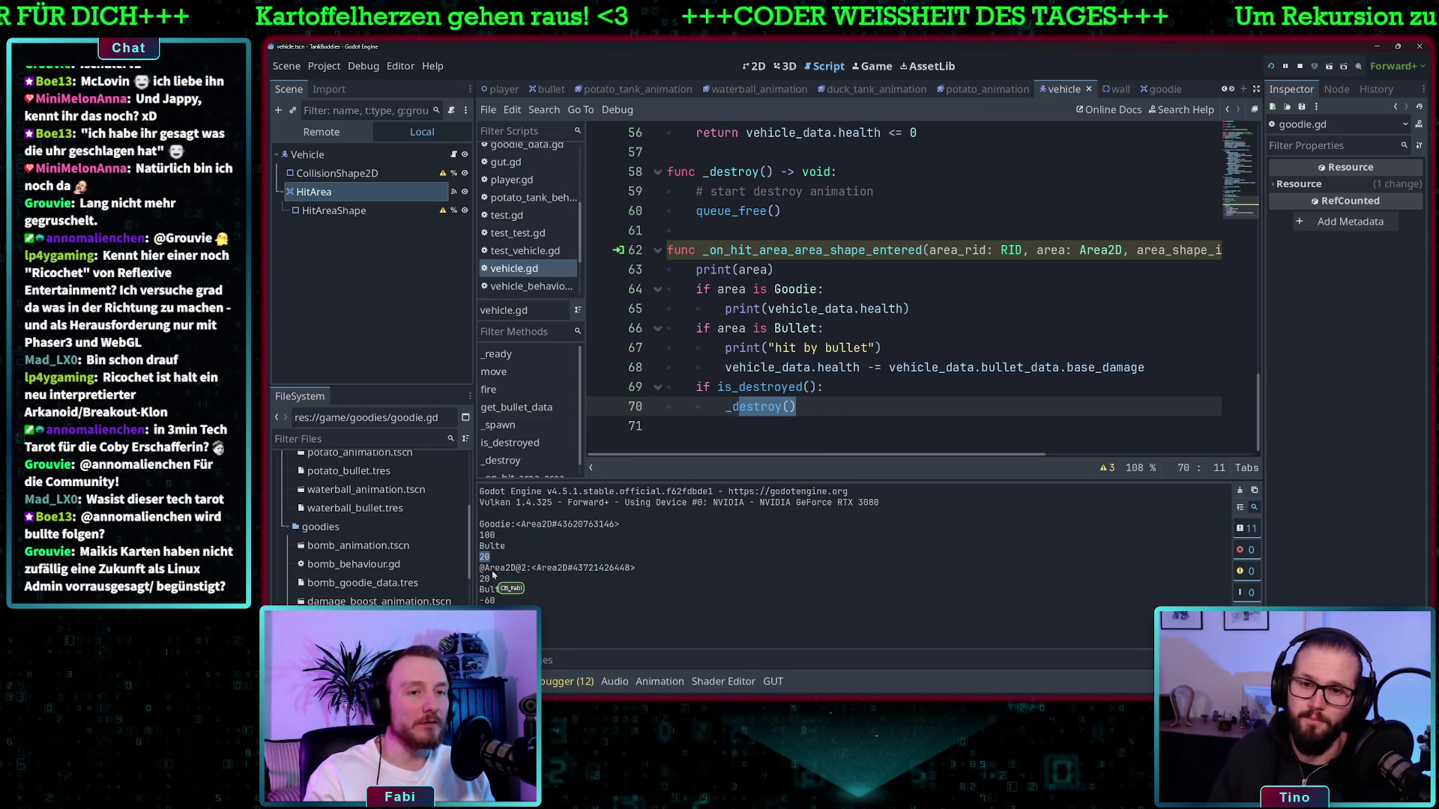
{"action": "left_click_drag", "start_coordinate": [489, 568], "coordinate": [579, 571]}
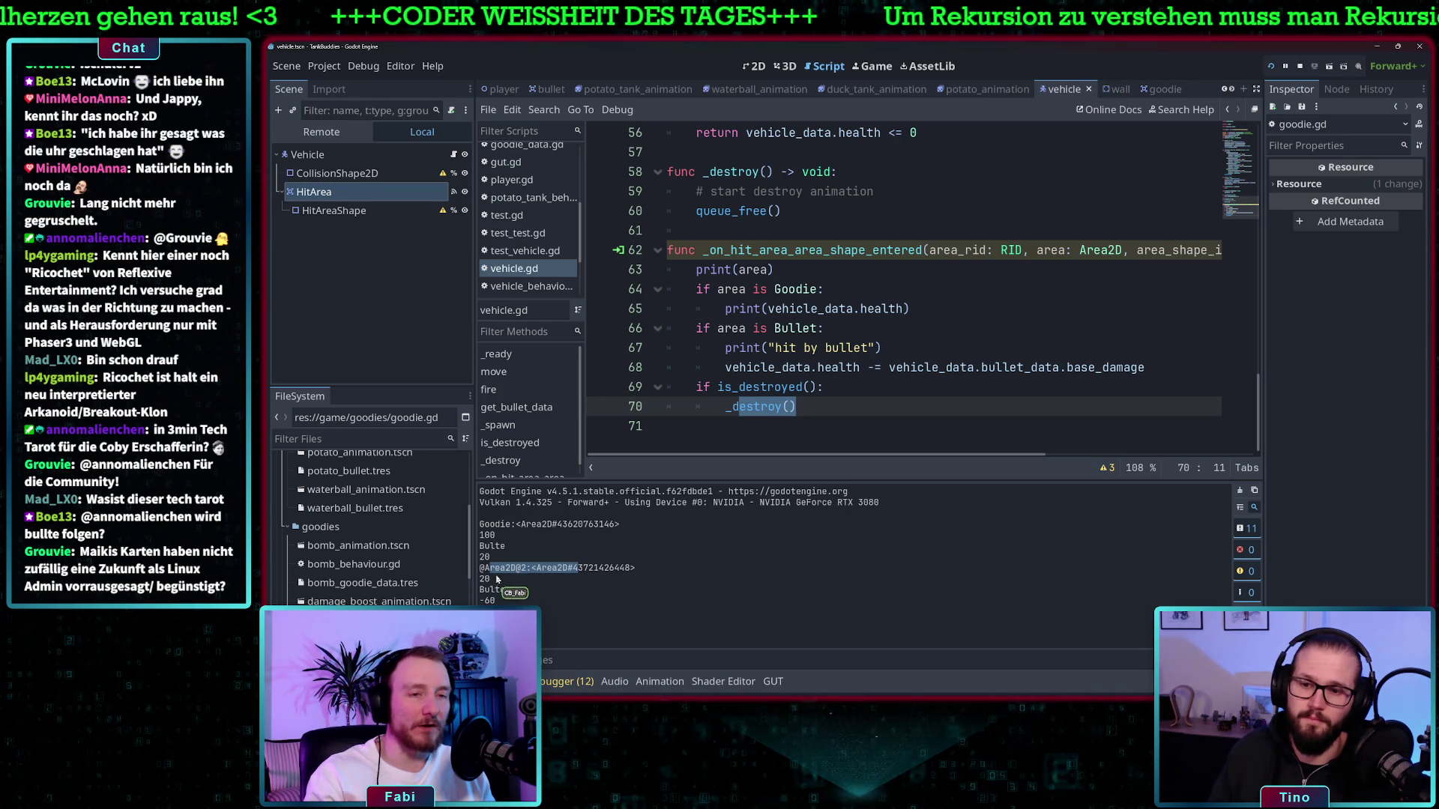
{"action": "left_click_drag", "start_coordinate": [492, 525], "coordinate": [517, 524]}
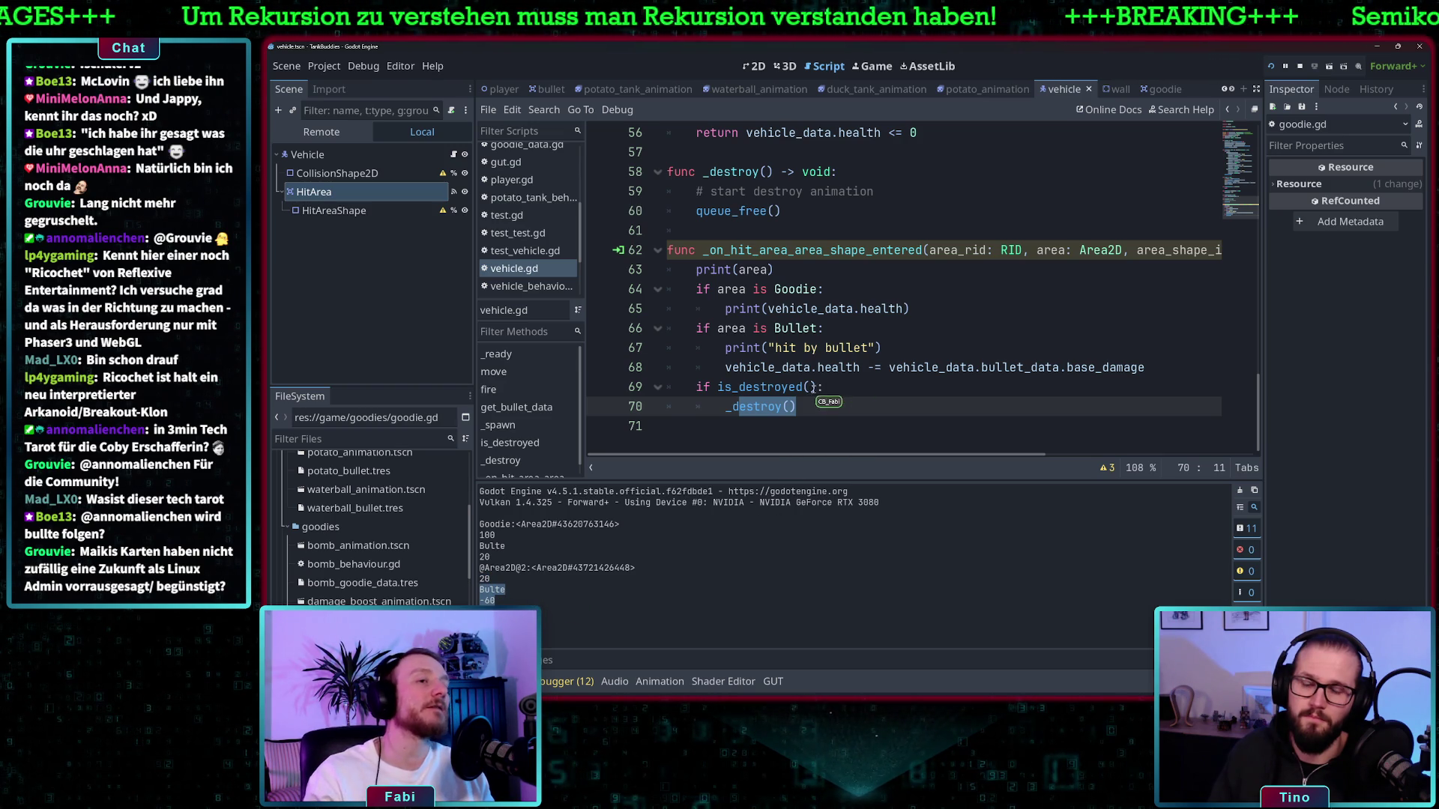
{"action": "mouse_move", "coordinate": [797, 406]}
{"action": "left_mouse_down"}
{"action": "mouse_move", "coordinate": [749, 386]}
{"action": "mouse_move", "coordinate": [697, 328]}
{"action": "left_mouse_up"}
{"action": "left_click", "coordinate": [919, 328]}
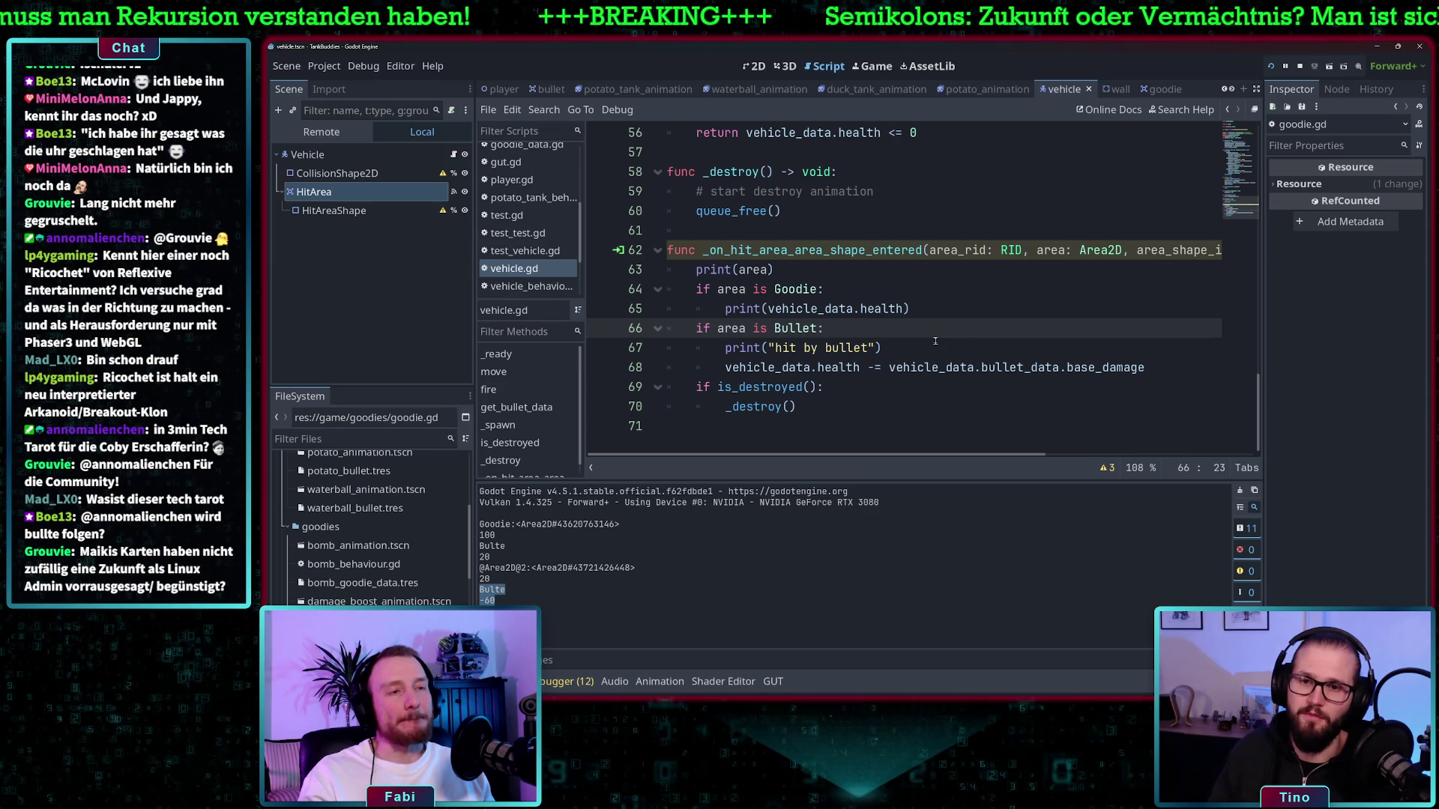
{"action": "mouse_move", "coordinate": [702, 250]}
{"action": "left_mouse_down"}
{"action": "mouse_move", "coordinate": [779, 270]}
{"action": "mouse_move", "coordinate": [821, 389]}
{"action": "mouse_move", "coordinate": [797, 407]}
{"action": "left_mouse_up"}
{"action": "scroll", "coordinate": [505, 193], "scroll_direction": "up", "scroll_amount": 1}
Open goodie.gd, then switch to game.gd from the Scripts list
{"action": "scroll", "coordinate": [505, 193], "scroll_direction": "up", "scroll_amount": 2}
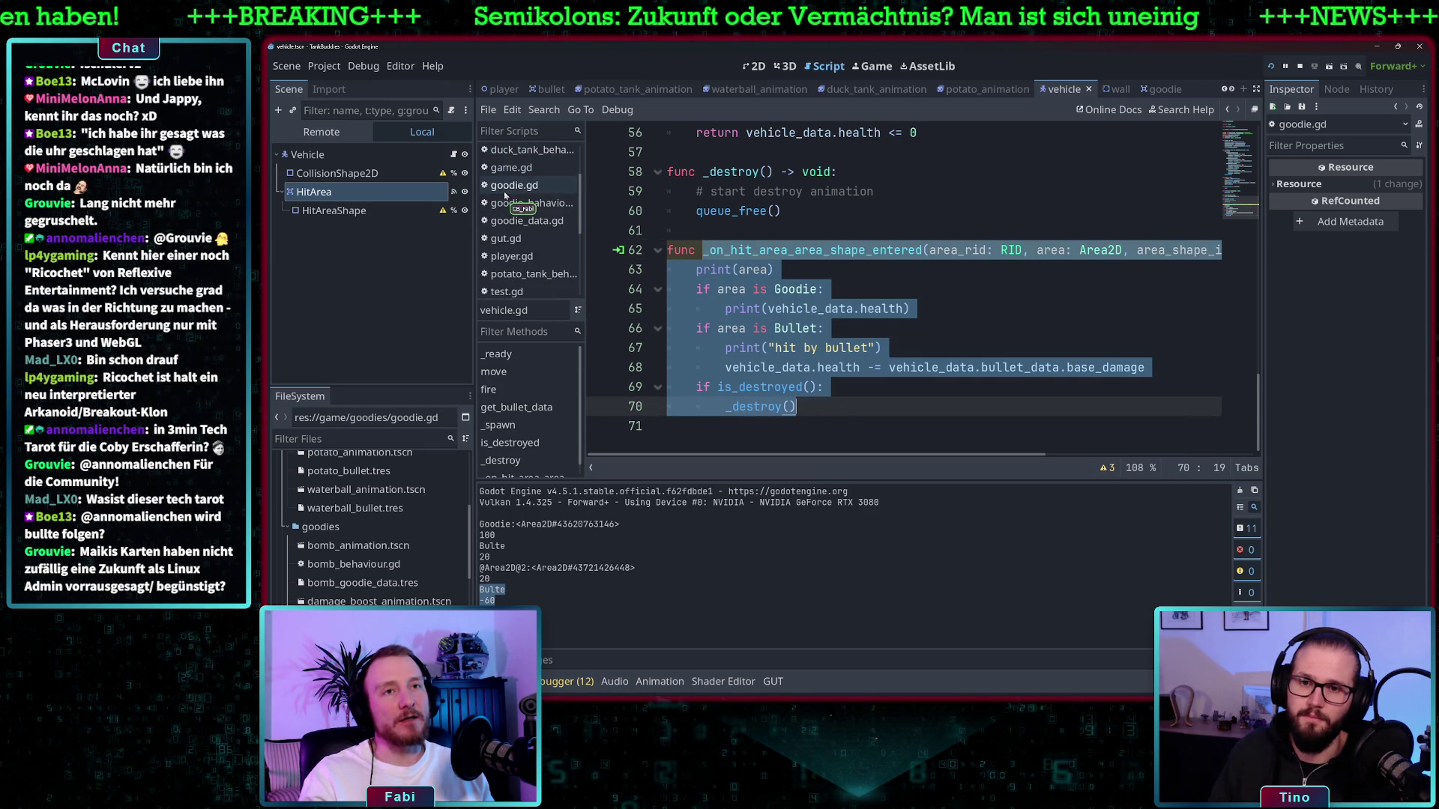
{"action": "left_click", "coordinate": [514, 185]}
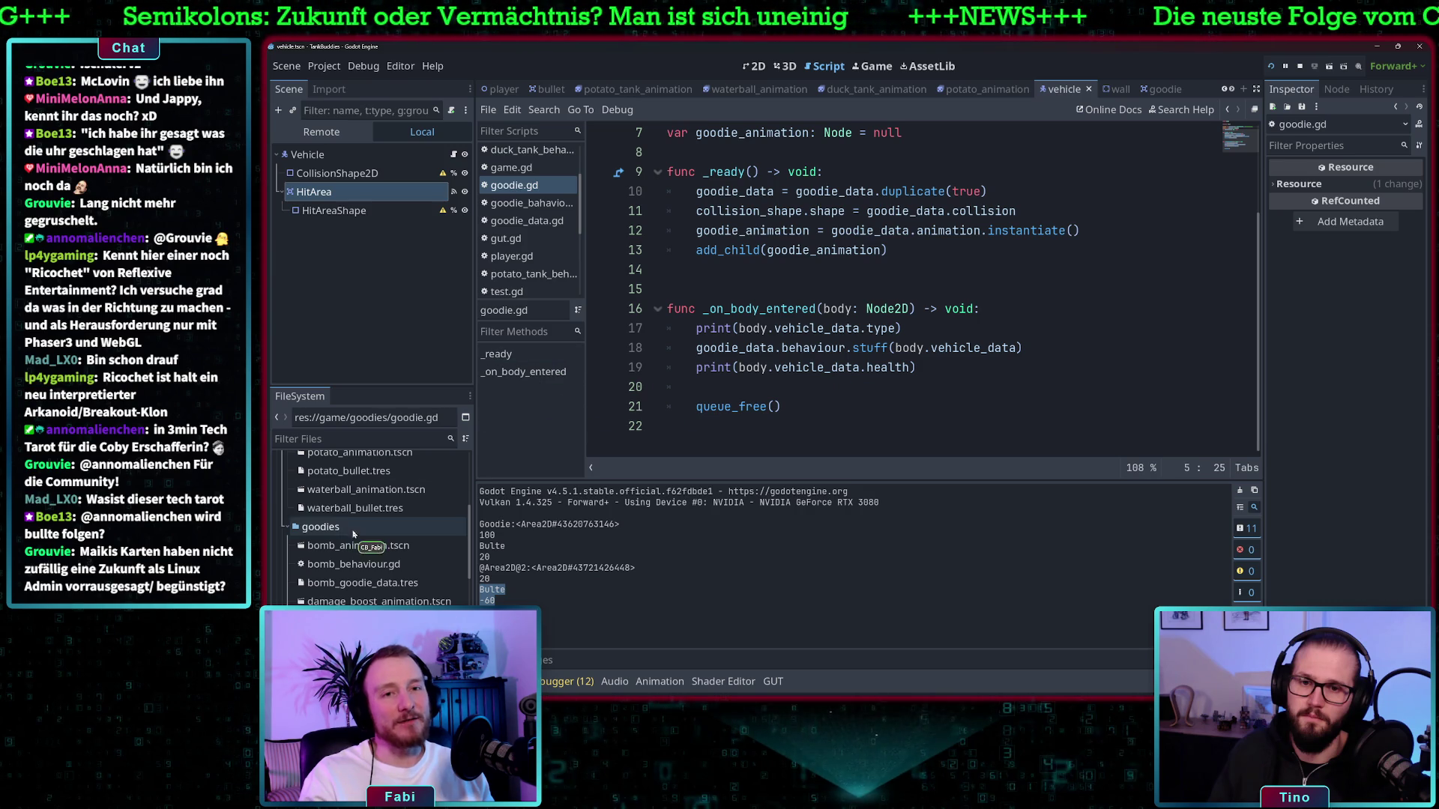
{"action": "left_click", "coordinate": [511, 167]}
{"action": "scroll", "coordinate": [844, 423], "scroll_direction": "up", "scroll_amount": 3}
{"action": "scroll", "coordinate": [855, 404], "scroll_direction": "down", "scroll_amount": 5}
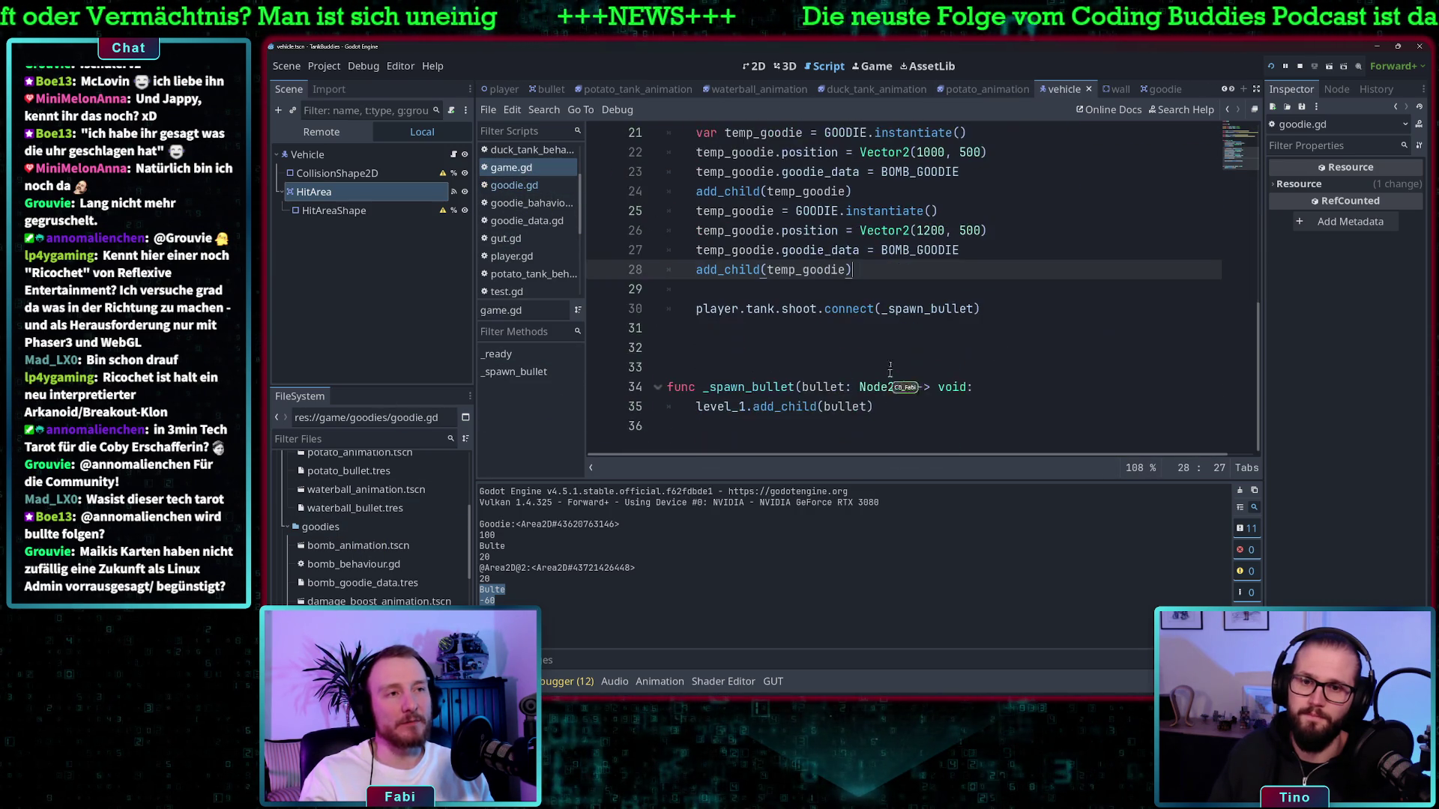
{"action": "scroll", "coordinate": [867, 374], "scroll_direction": "up", "scroll_amount": 2}
Duplicate the bomb goodie setup lines below and change the new x position from 1200 to 1300
{"action": "mouse_move", "coordinate": [869, 387]}
{"action": "left_mouse_down"}
{"action": "mouse_move", "coordinate": [804, 330]}
{"action": "mouse_move", "coordinate": [697, 330]}
{"action": "left_mouse_up"}
{"action": "key", "text": "ctrl+c"}
{"action": "left_click", "coordinate": [883, 386]}
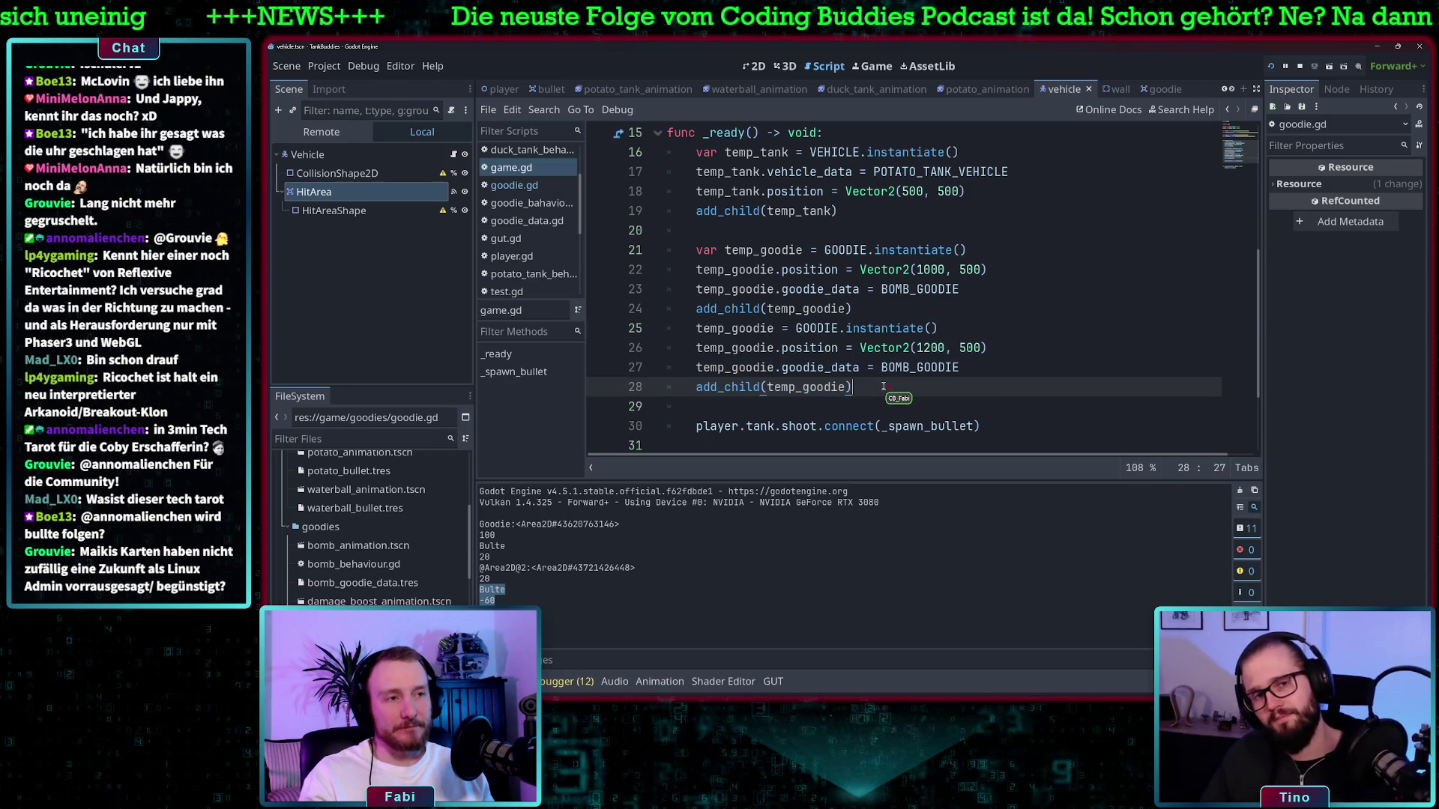
{"action": "key", "text": "Return"}
{"action": "key", "text": "ctrl+v"}
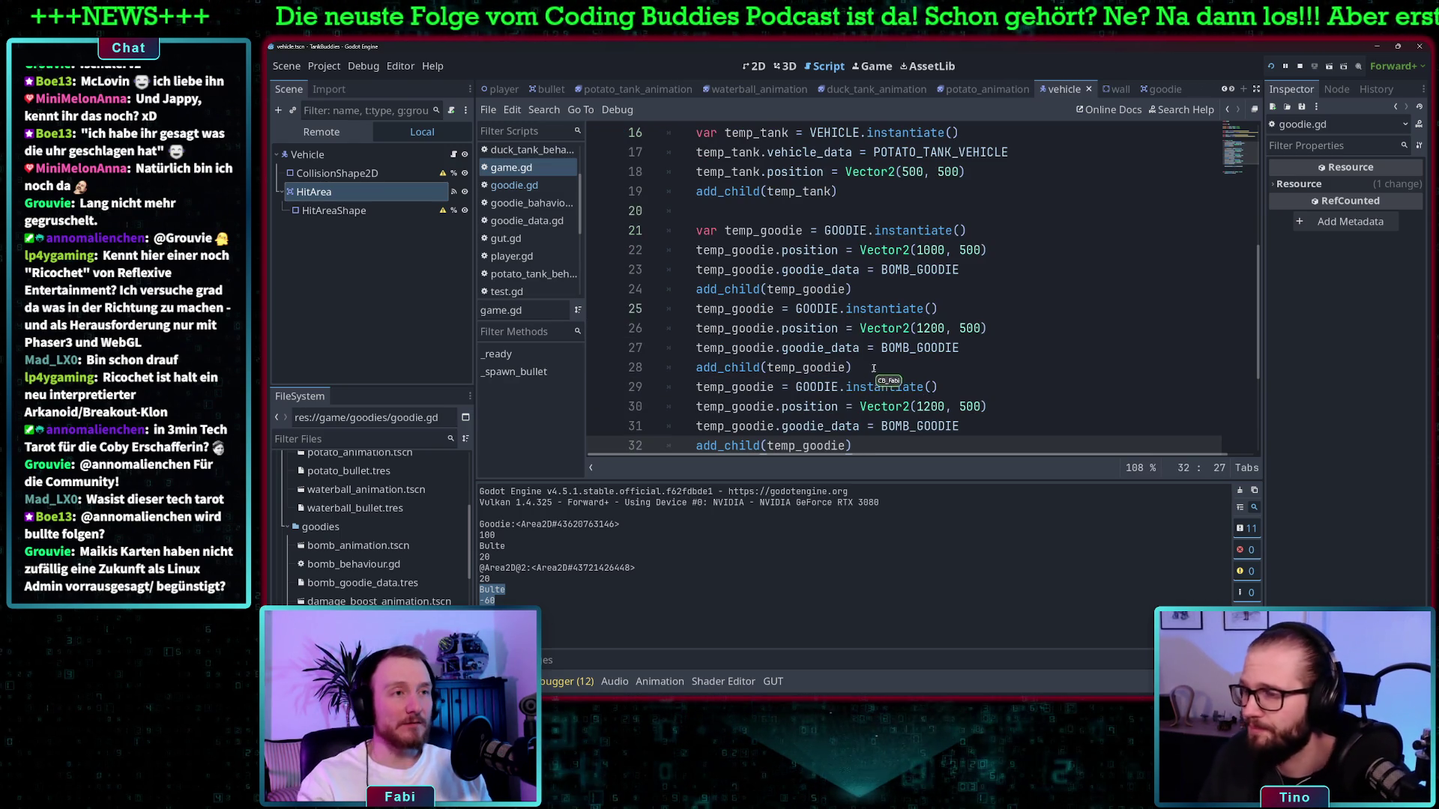
{"action": "scroll", "coordinate": [948, 375], "scroll_direction": "down", "scroll_amount": 1}
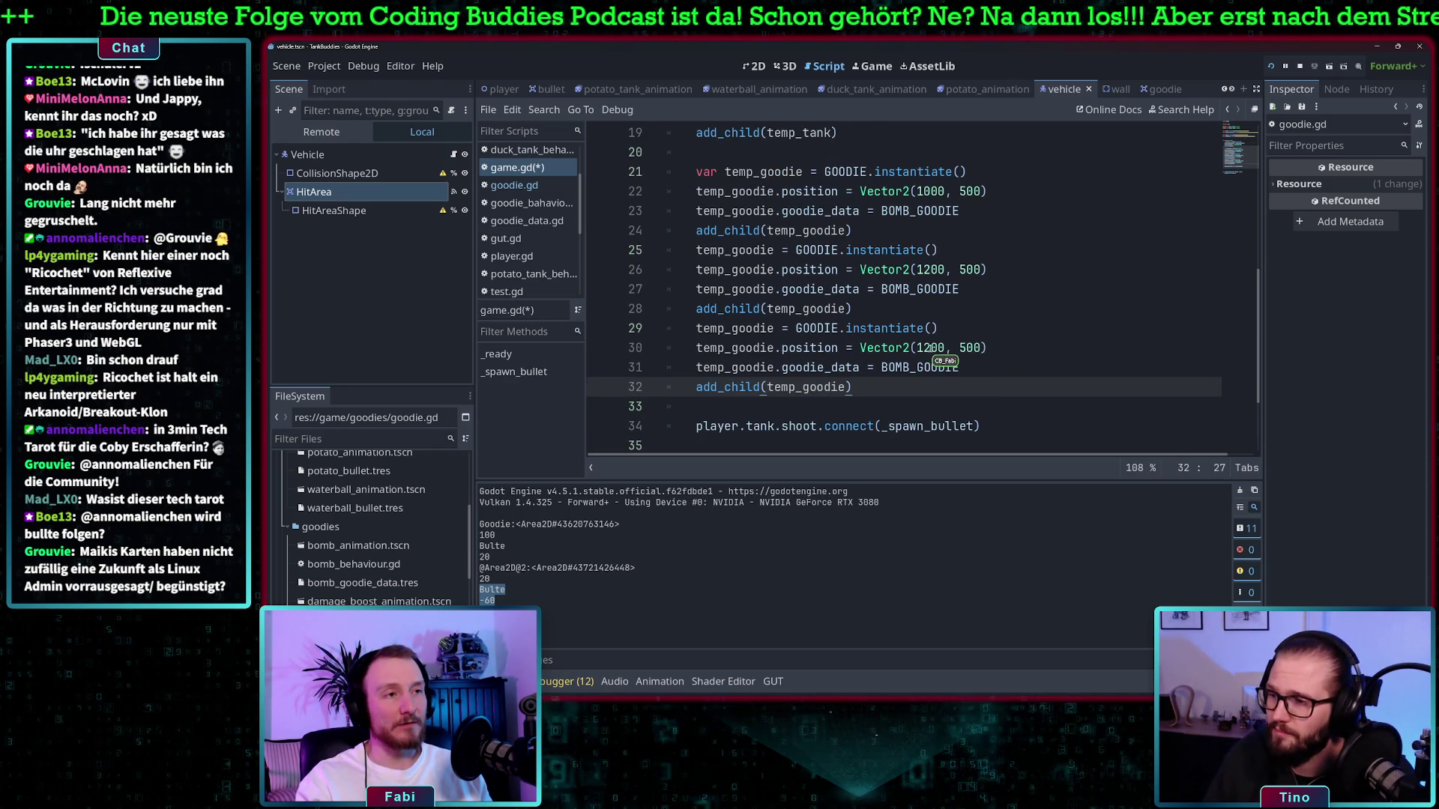
{"action": "left_click", "coordinate": [931, 349]}
{"action": "type", "text": "3"}
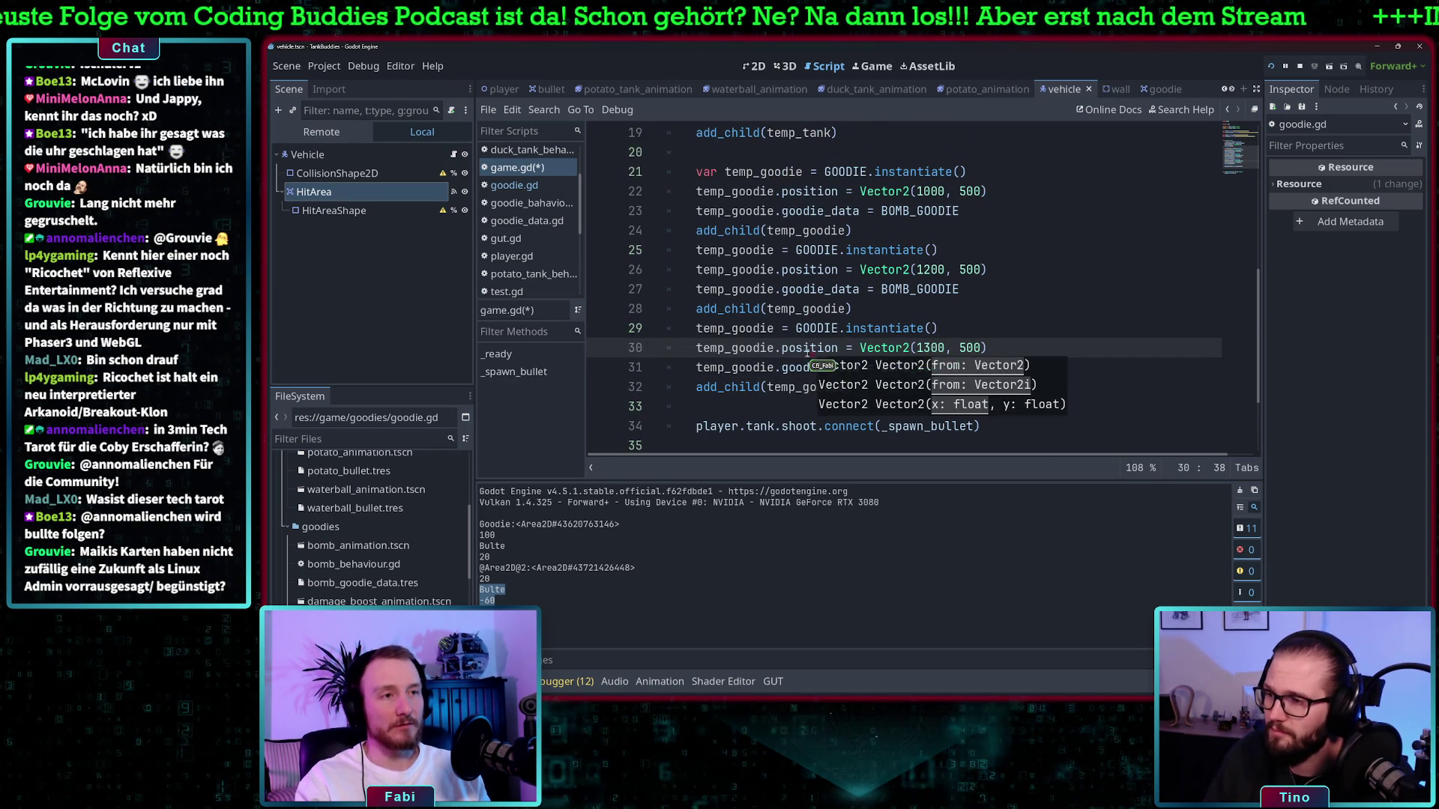
{"action": "left_click", "coordinate": [810, 348]}
Run the project with F5 and play until the debugger breaks on player.gd line 23
{"action": "key", "text": "F5"}
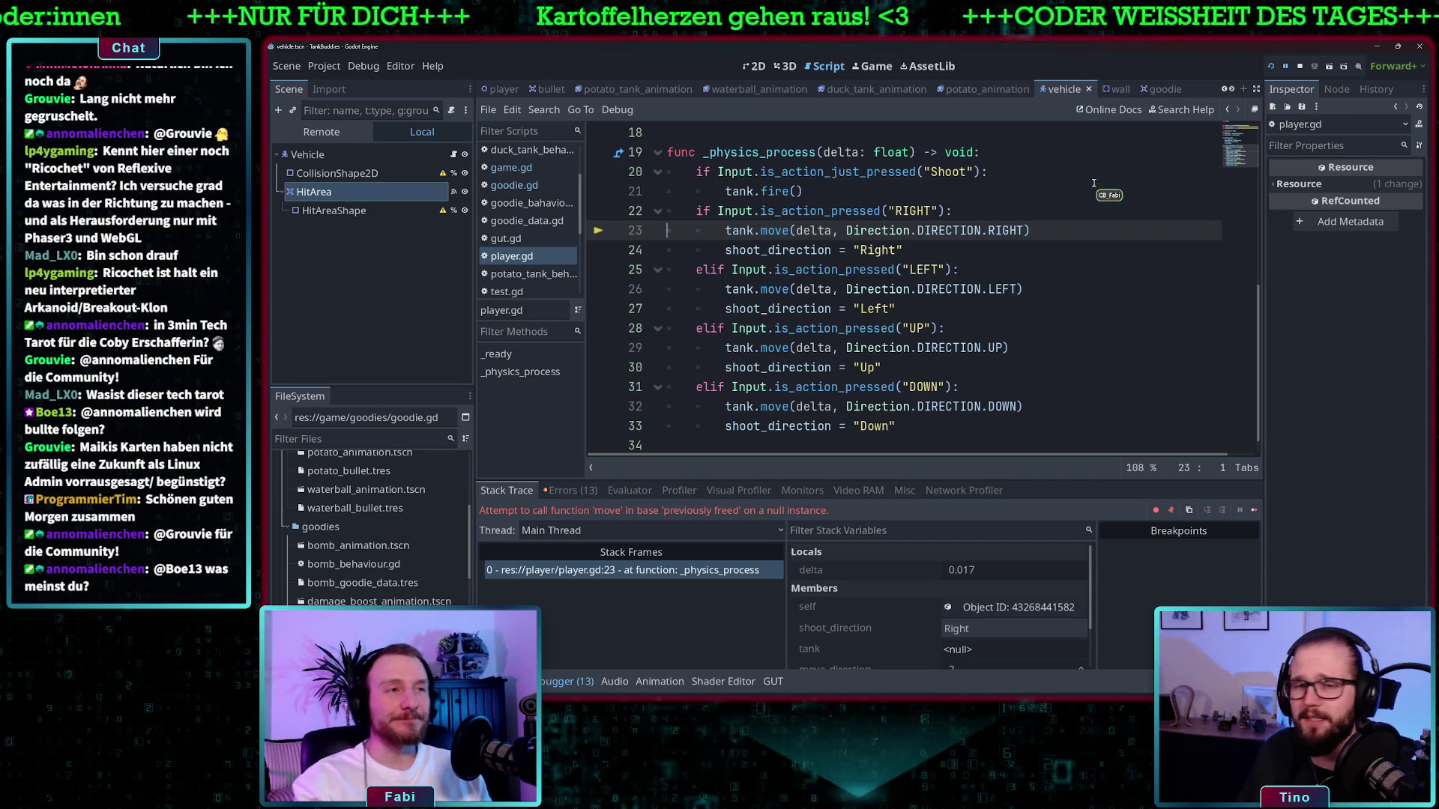
Stop the crashed debug session and review _ready and _physics_process in player.gd
{"action": "left_click", "coordinate": [1299, 67]}
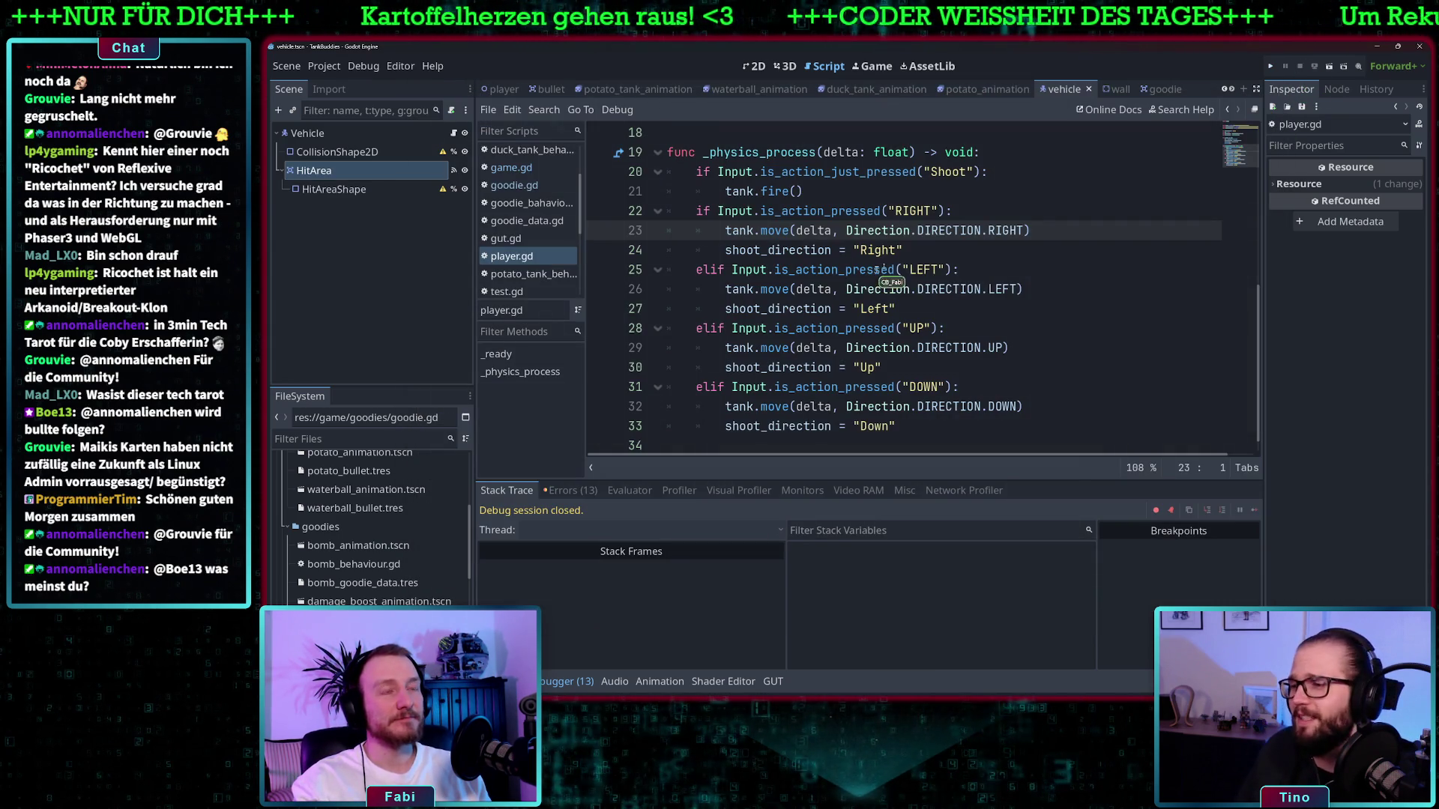
{"action": "left_click", "coordinate": [900, 269]}
{"action": "scroll", "coordinate": [894, 308], "scroll_direction": "down", "scroll_amount": 1}
{"action": "scroll", "coordinate": [893, 308], "scroll_direction": "up", "scroll_amount": 6}
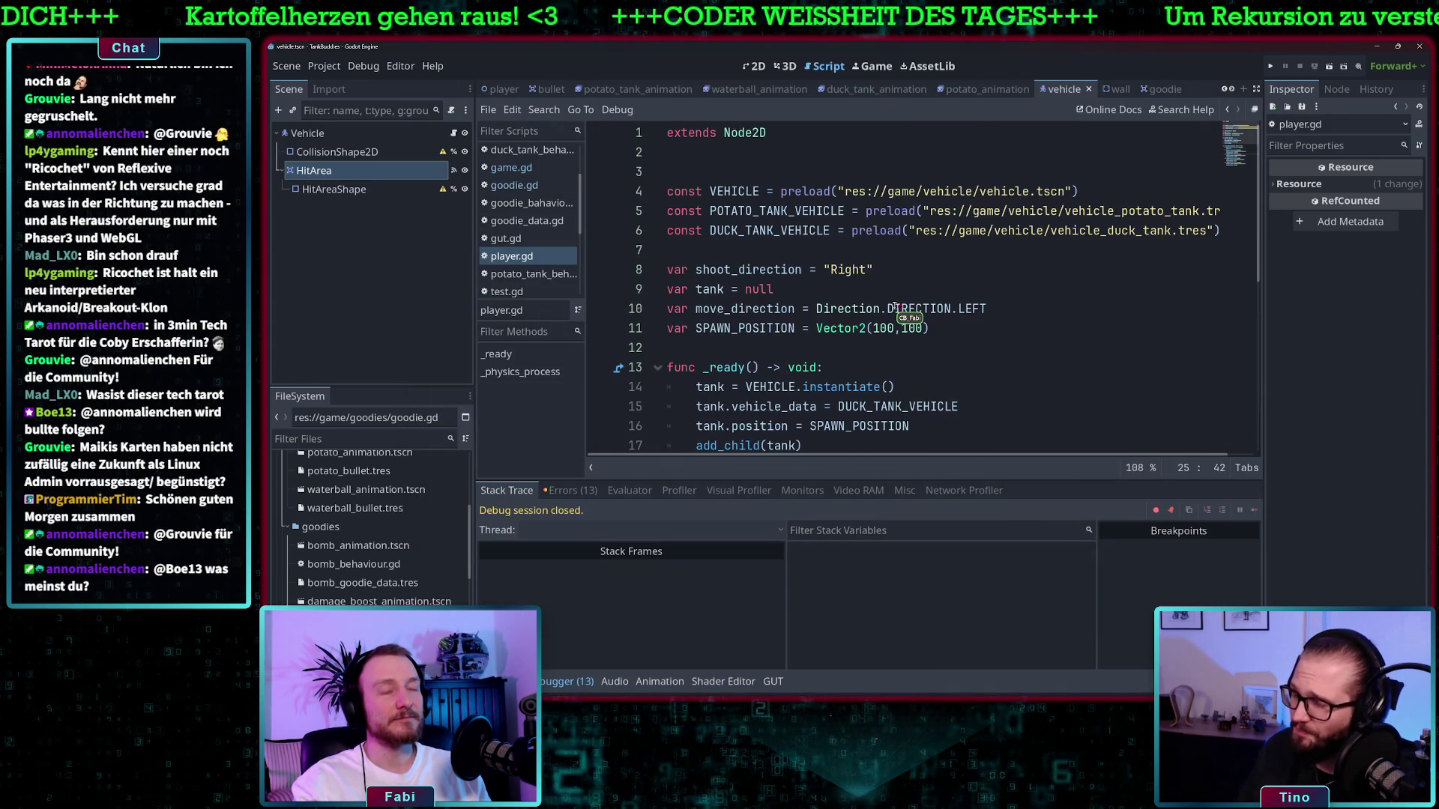
{"action": "scroll", "coordinate": [894, 307], "scroll_direction": "down", "scroll_amount": 6}
{"action": "scroll", "coordinate": [894, 307], "scroll_direction": "up", "scroll_amount": 6}
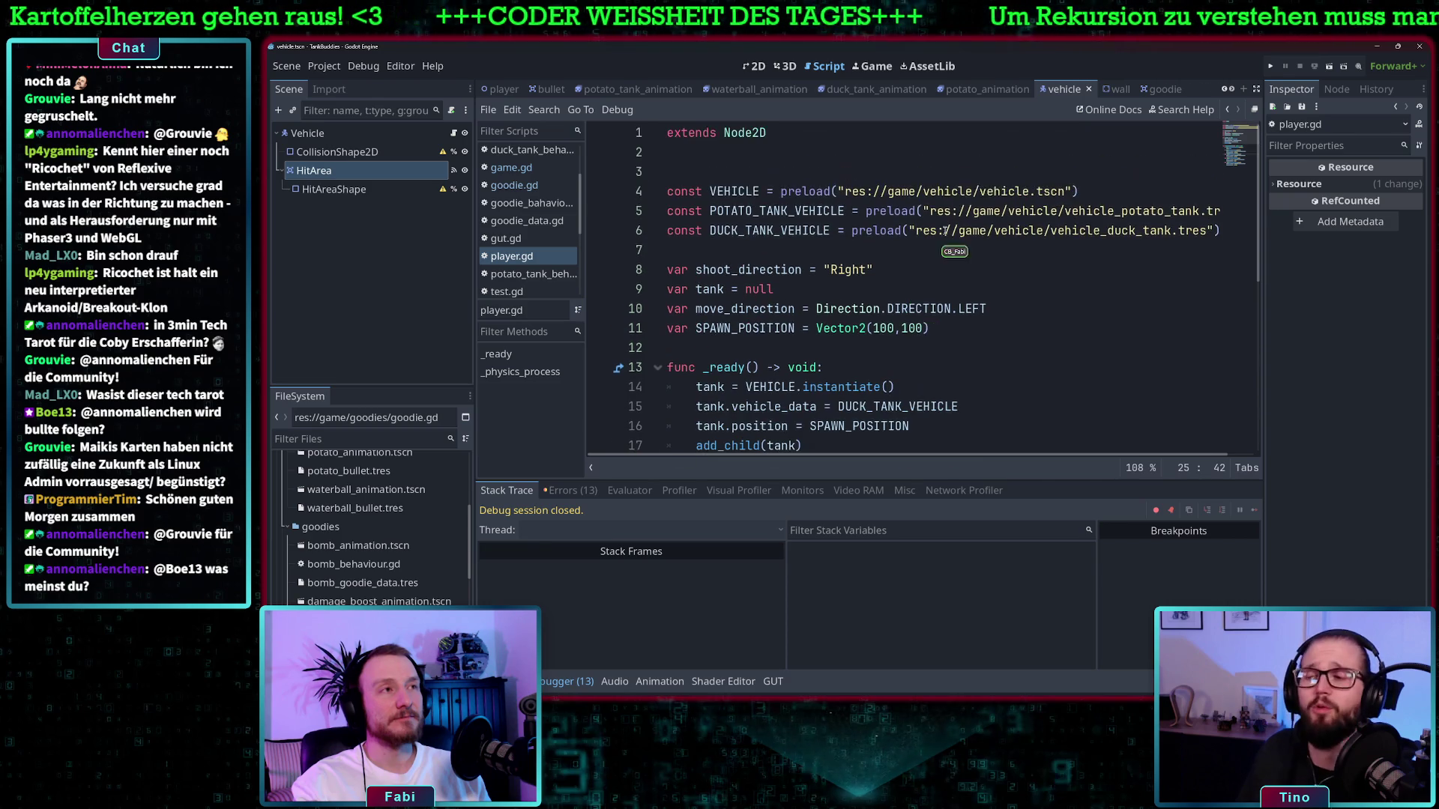
{"action": "scroll", "coordinate": [937, 225], "scroll_direction": "down", "scroll_amount": 1}
{"action": "scroll", "coordinate": [936, 225], "scroll_direction": "down", "scroll_amount": 5}
{"action": "scroll", "coordinate": [868, 240], "scroll_direction": "up", "scroll_amount": 3}
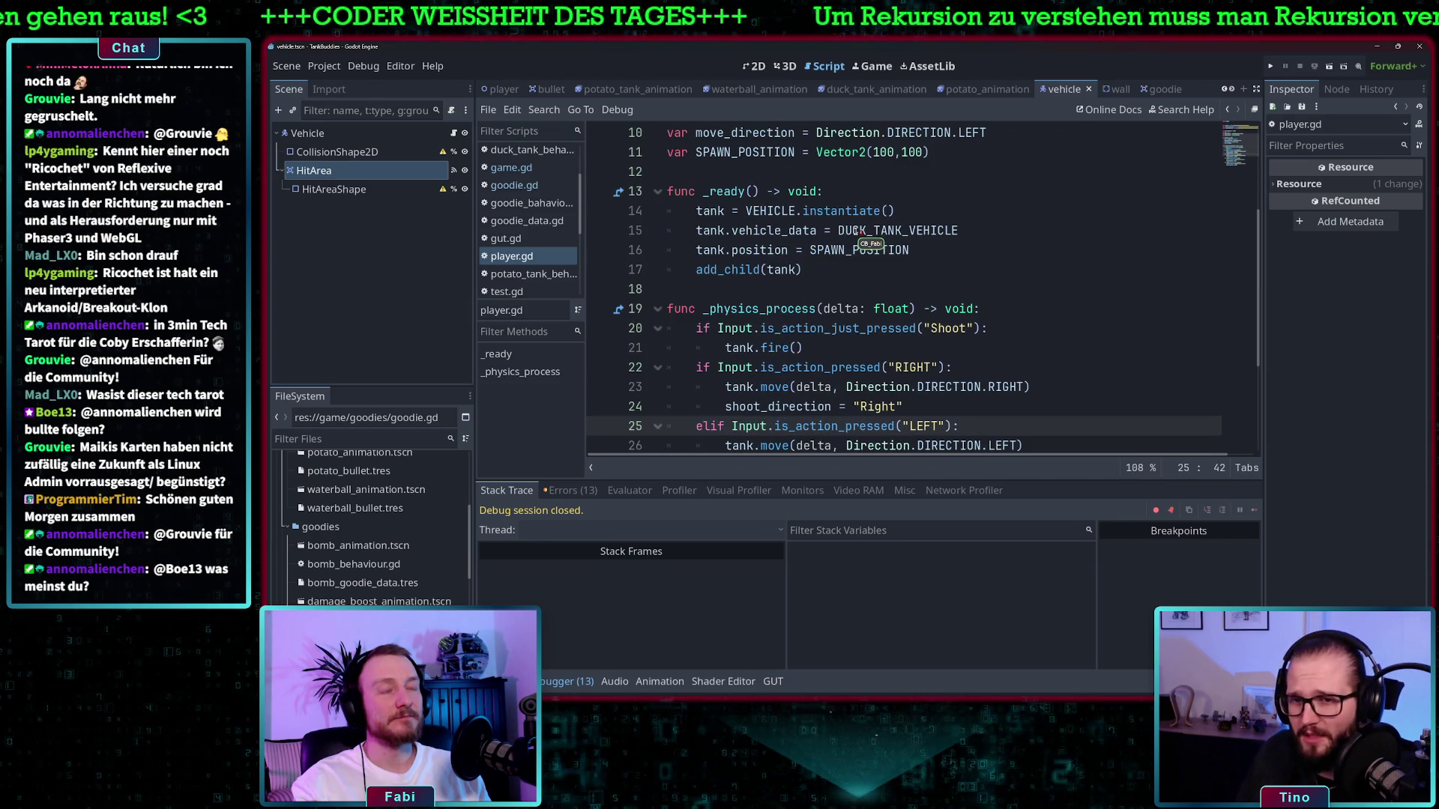
{"action": "scroll", "coordinate": [824, 368], "scroll_direction": "down", "scroll_amount": 2}
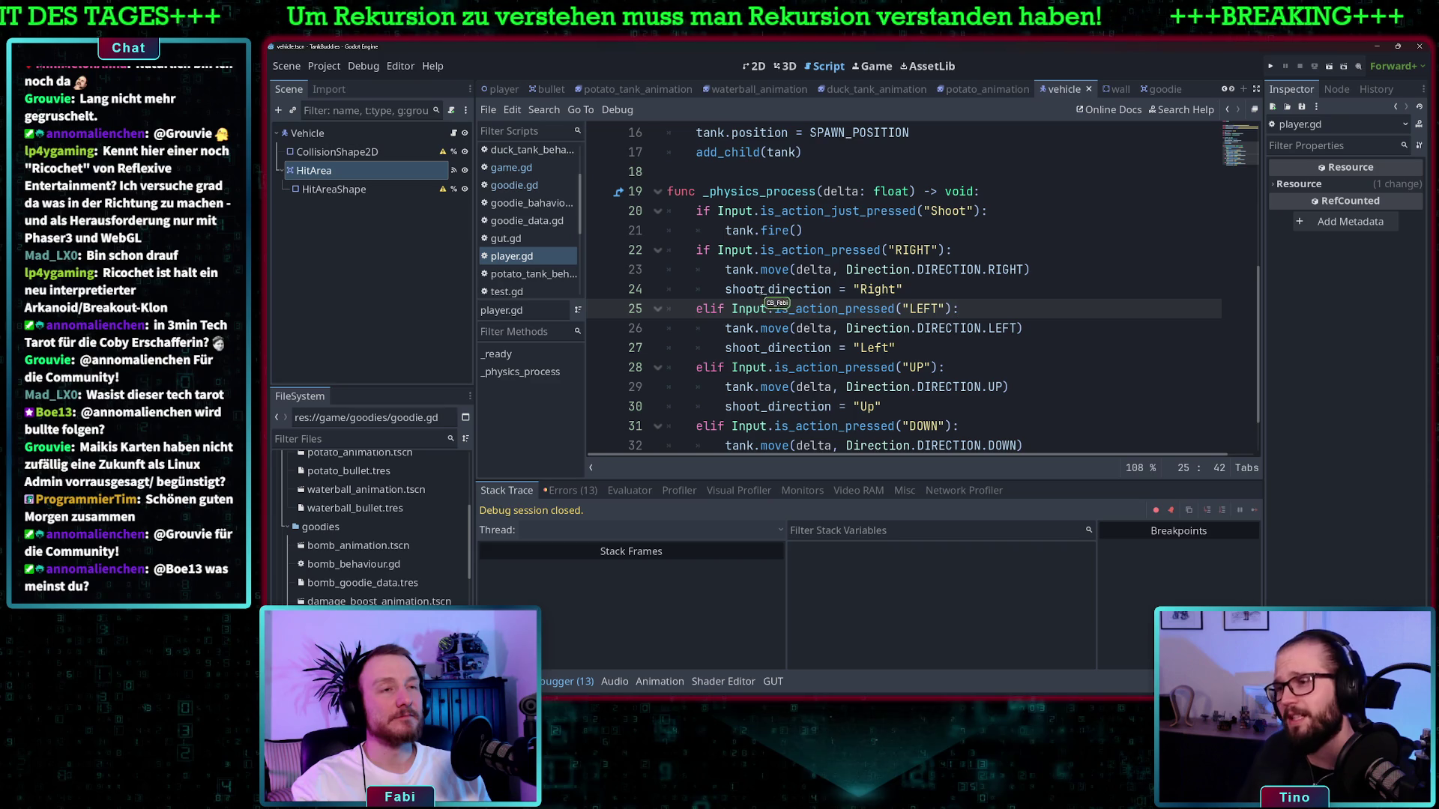
{"action": "left_click", "coordinate": [795, 309]}
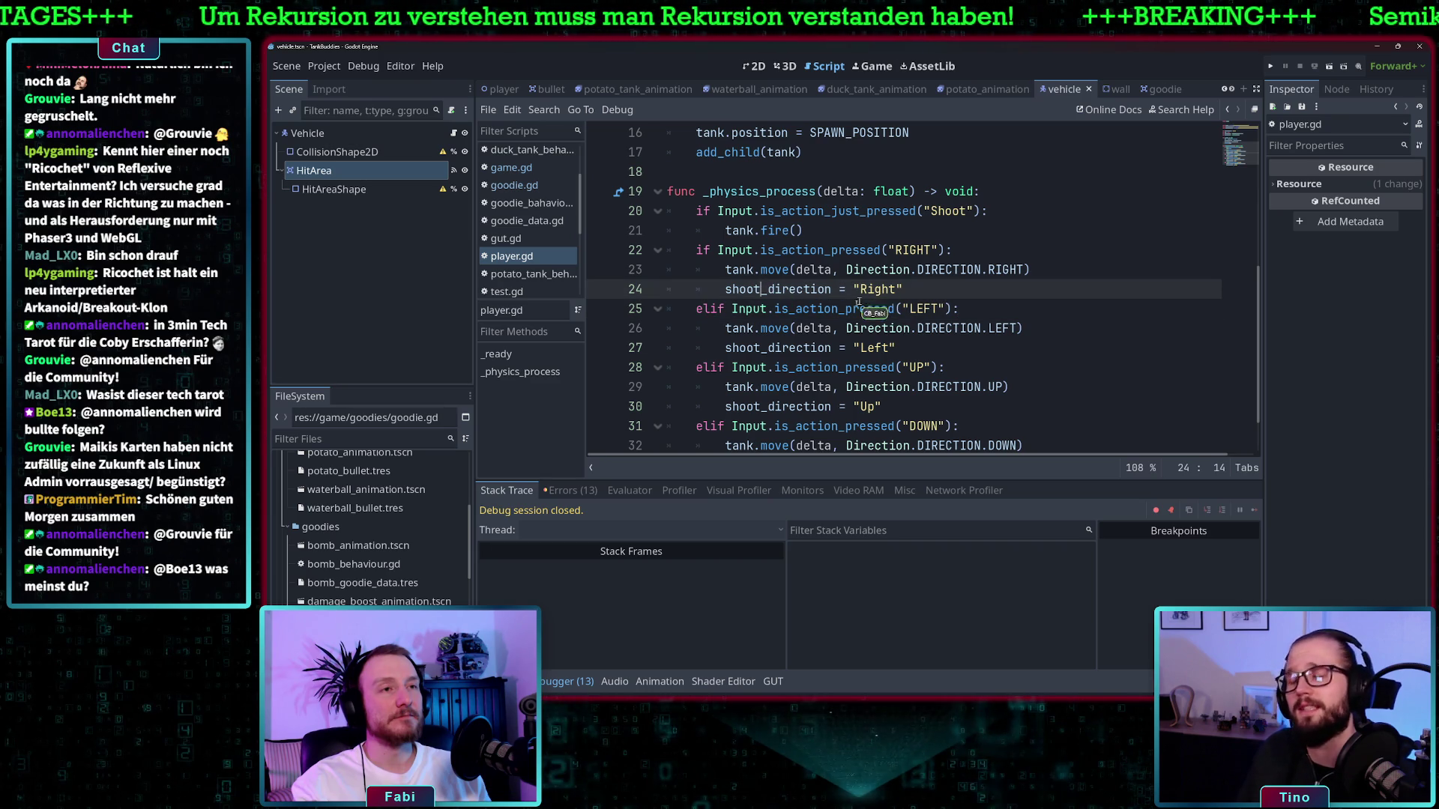
Add 'if tank == null: return' at the top of _physics_process, then run the game to test it
{"action": "left_click", "coordinate": [746, 330]}
{"action": "scroll", "coordinate": [832, 326], "scroll_direction": "up", "scroll_amount": 3}
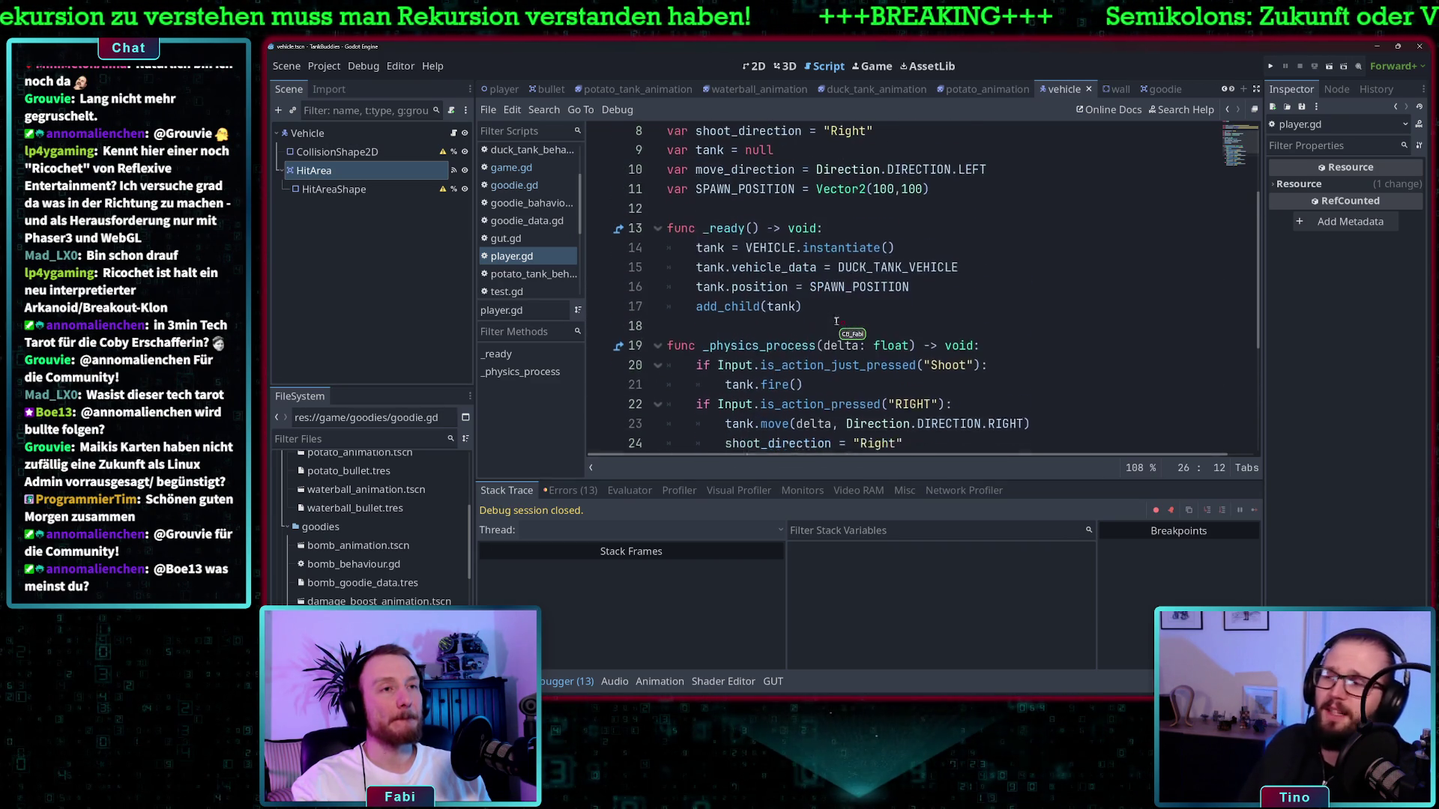
{"action": "scroll", "coordinate": [836, 321], "scroll_direction": "down", "scroll_amount": 2}
{"action": "left_click", "coordinate": [1010, 249]}
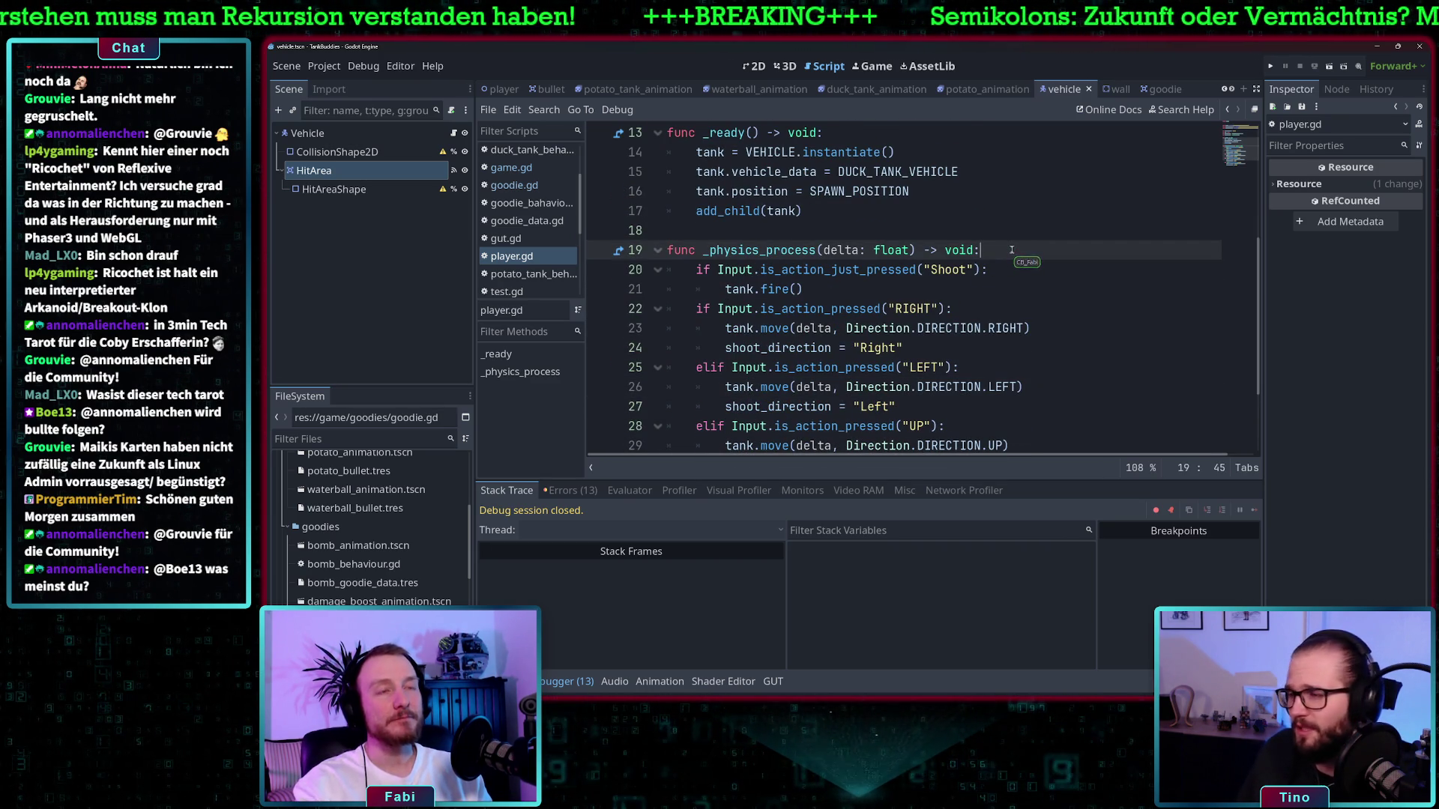
{"action": "key", "text": "Return"}
{"action": "type", "text": "if "}
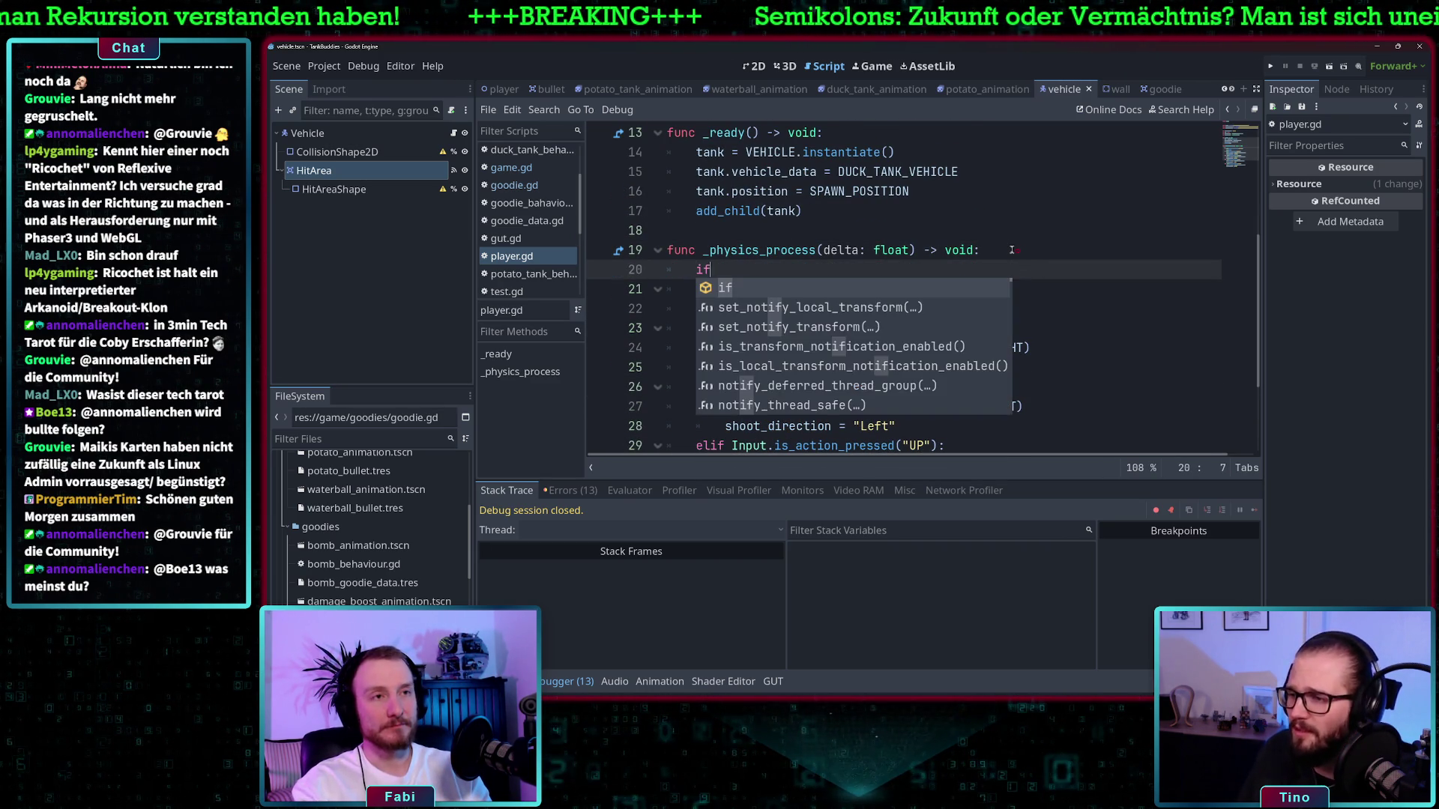
{"action": "type", "text": "tank "}
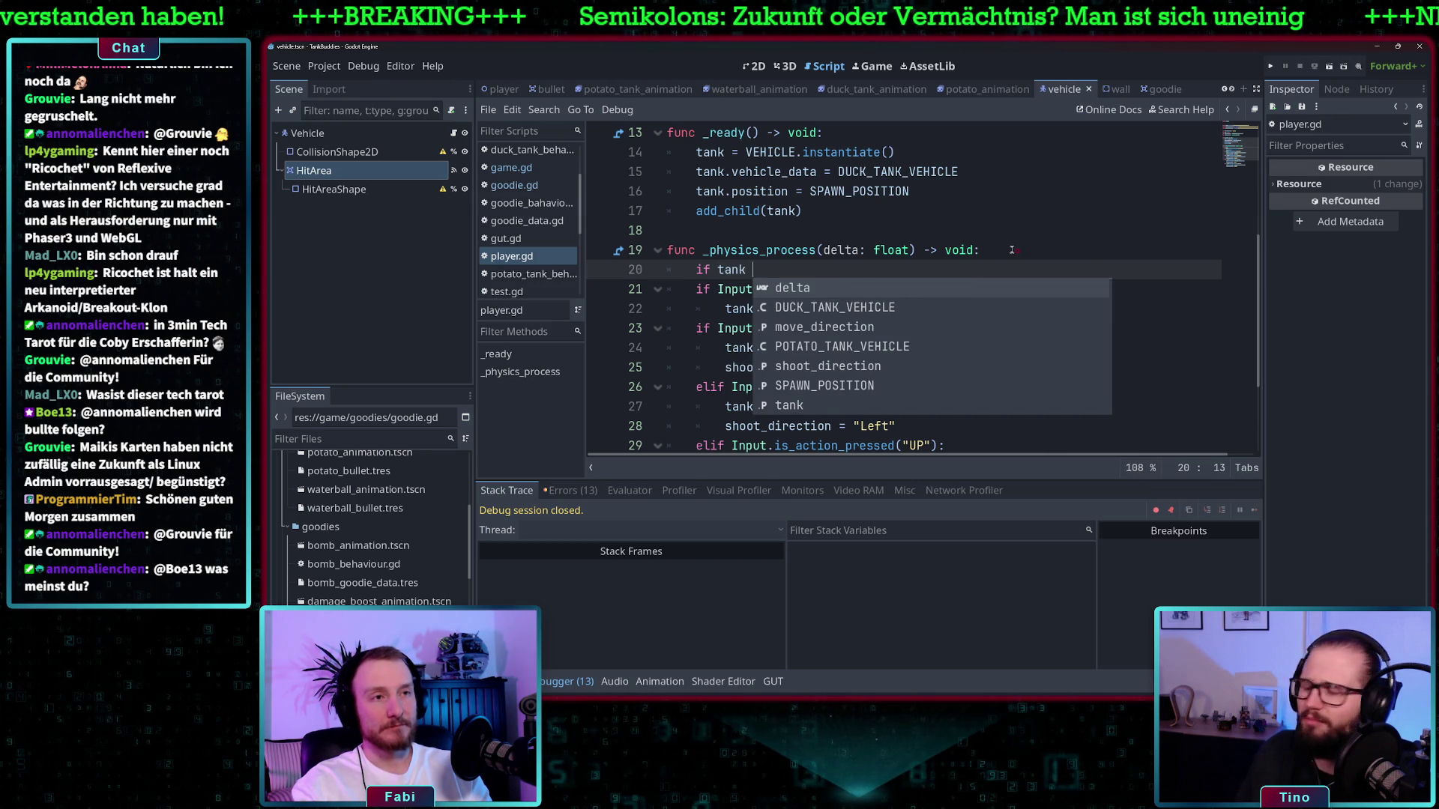
{"action": "type", "text": "!"}
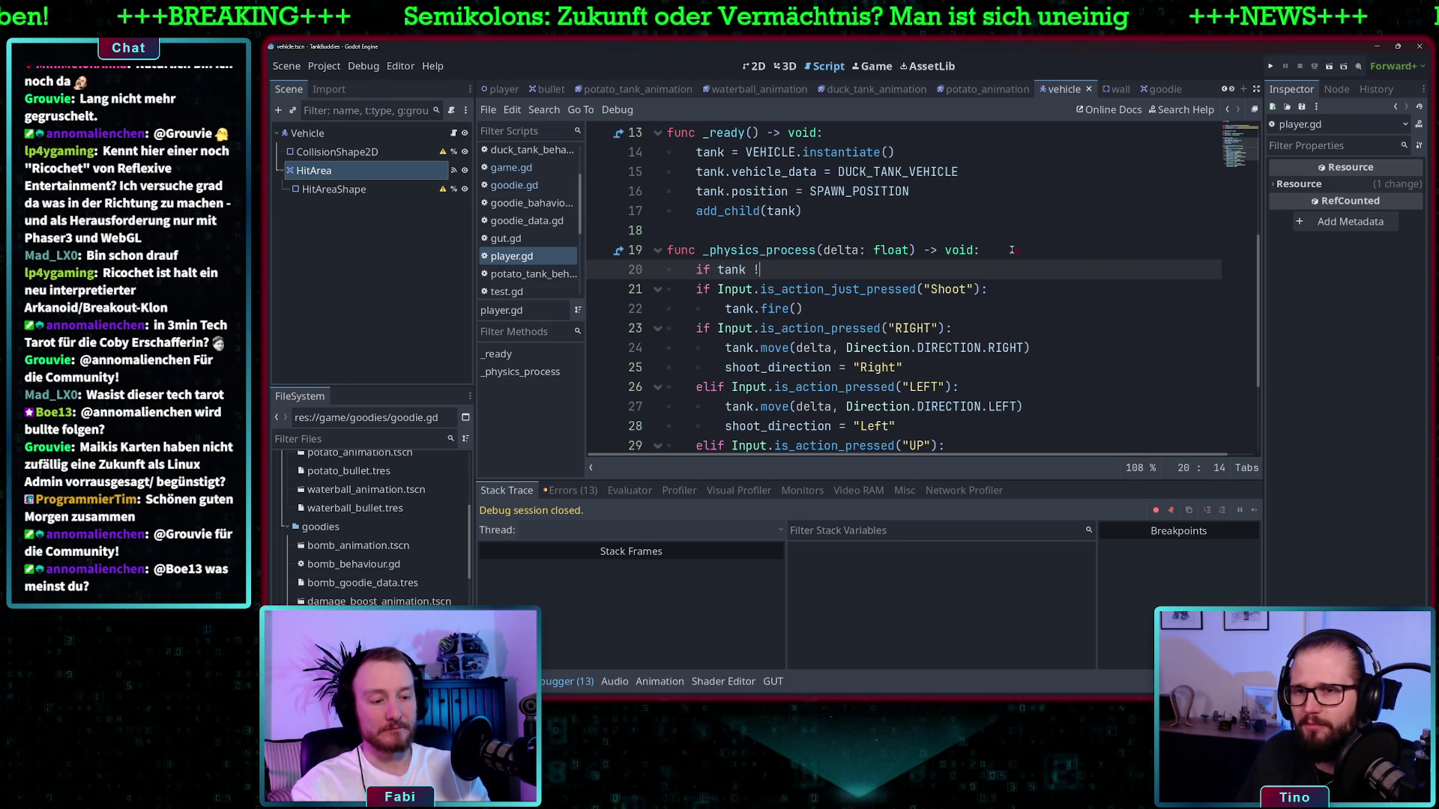
{"action": "key", "text": "BackSpace"}
{"action": "key", "text": "BackSpace"}
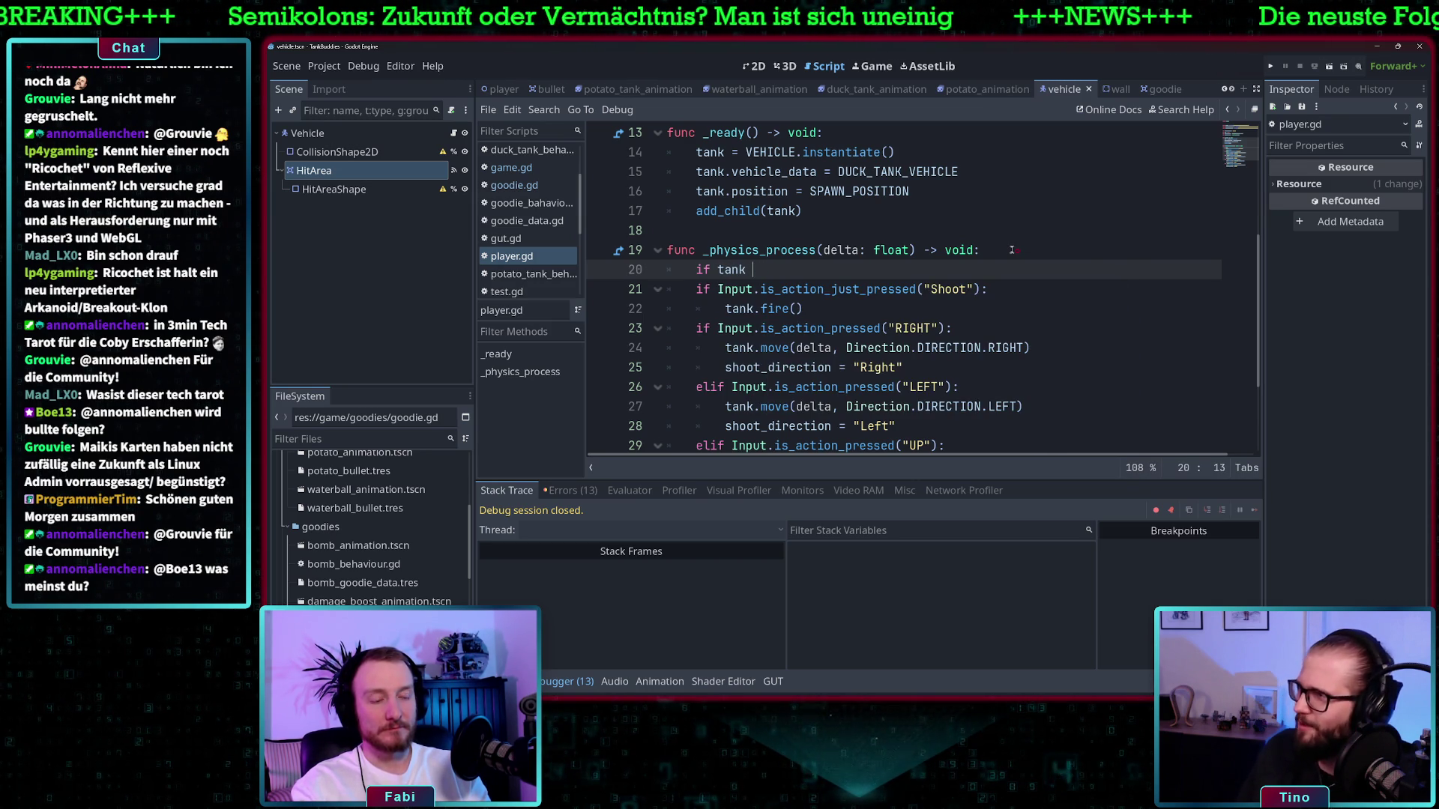
{"action": "type", "text": "==null:"}
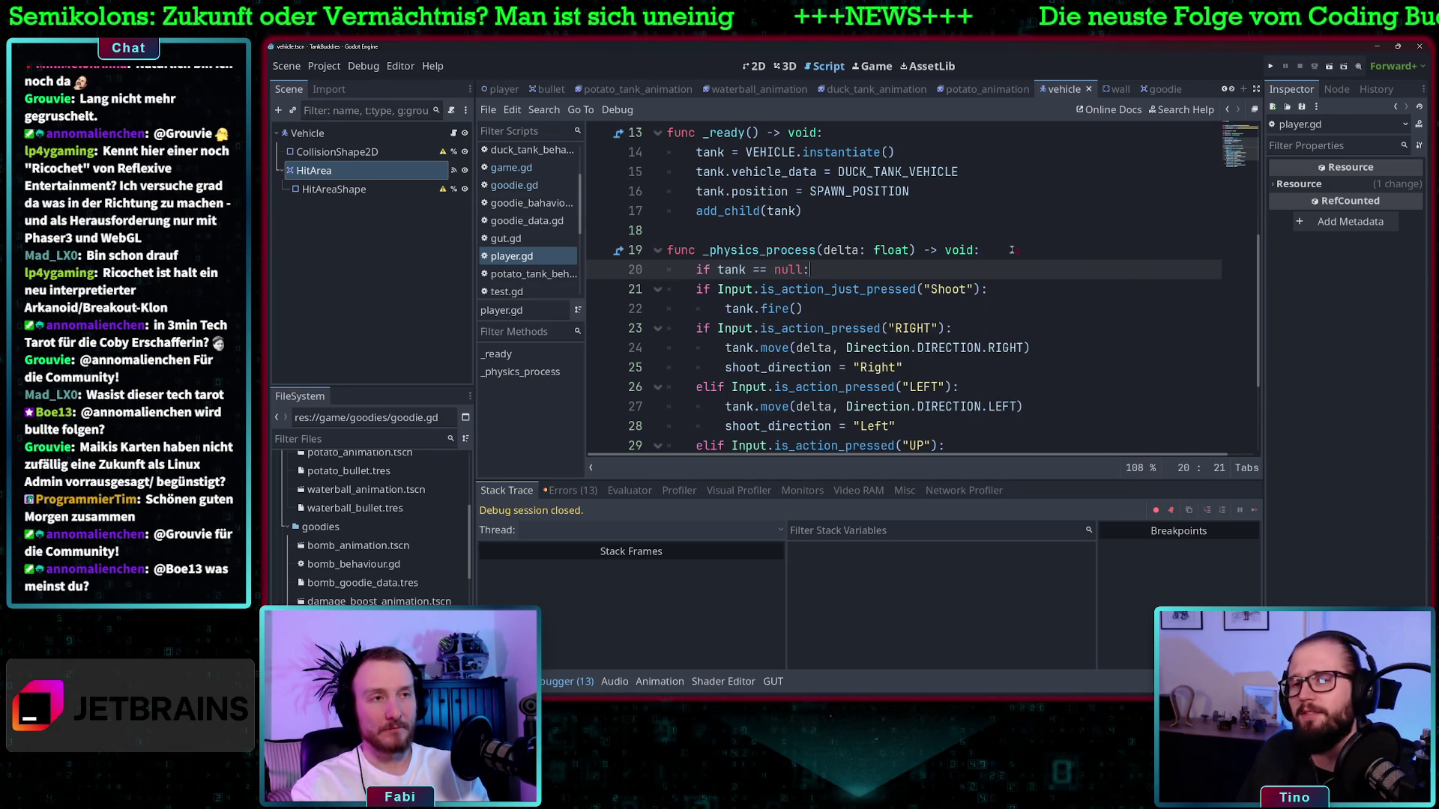
{"action": "key", "text": "Return"}
{"action": "type", "text": "return"}
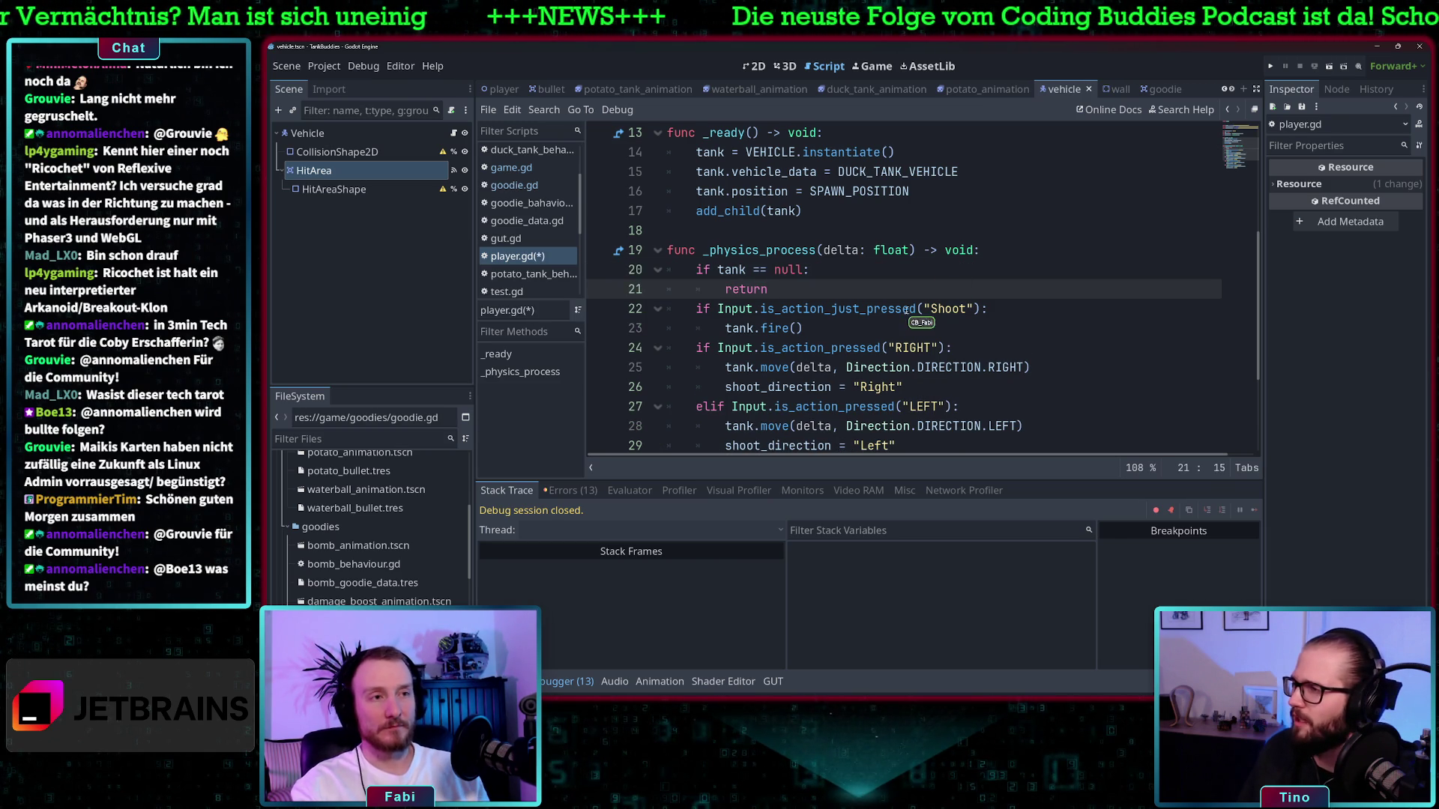
{"action": "key", "text": "Return"}
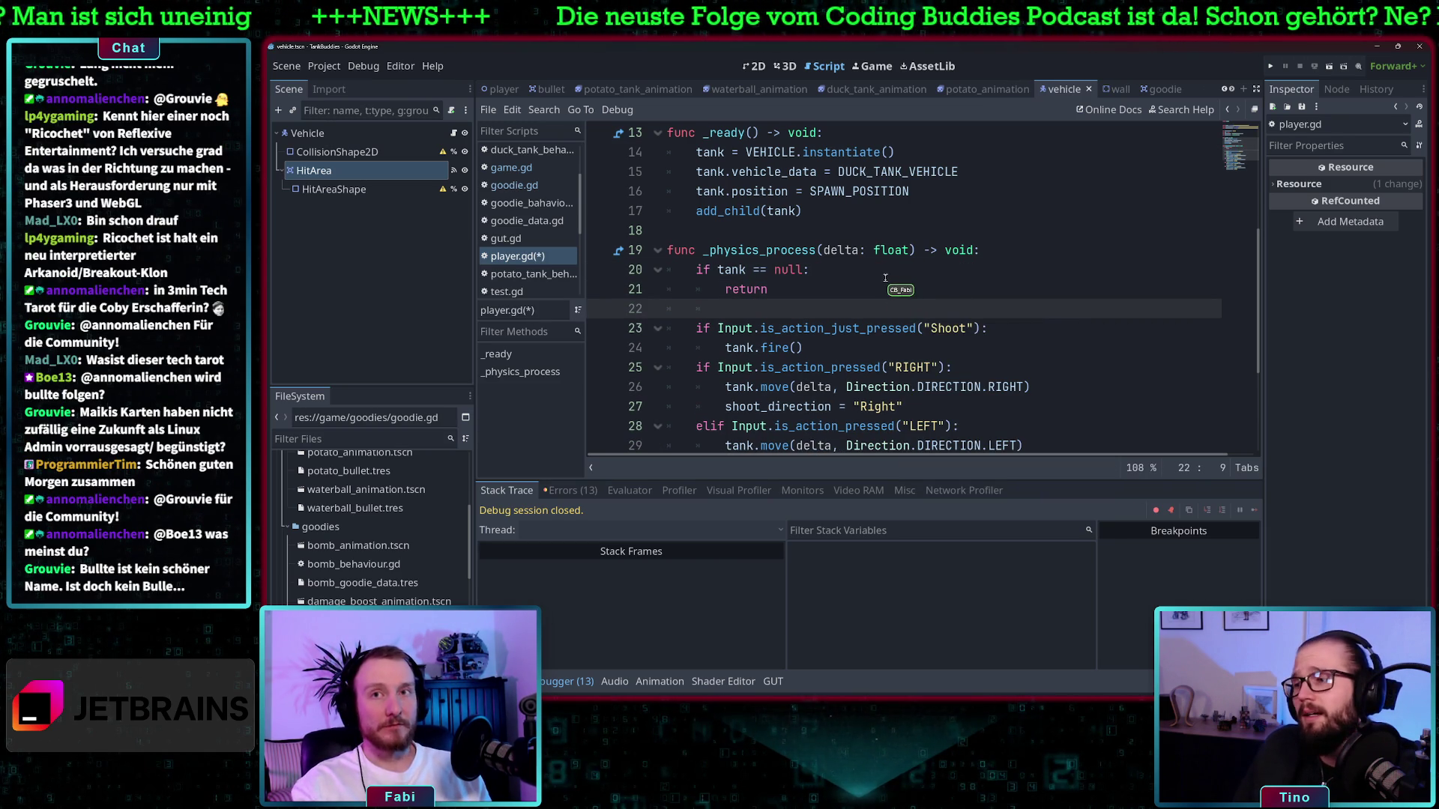
{"action": "left_click", "coordinate": [885, 278]}
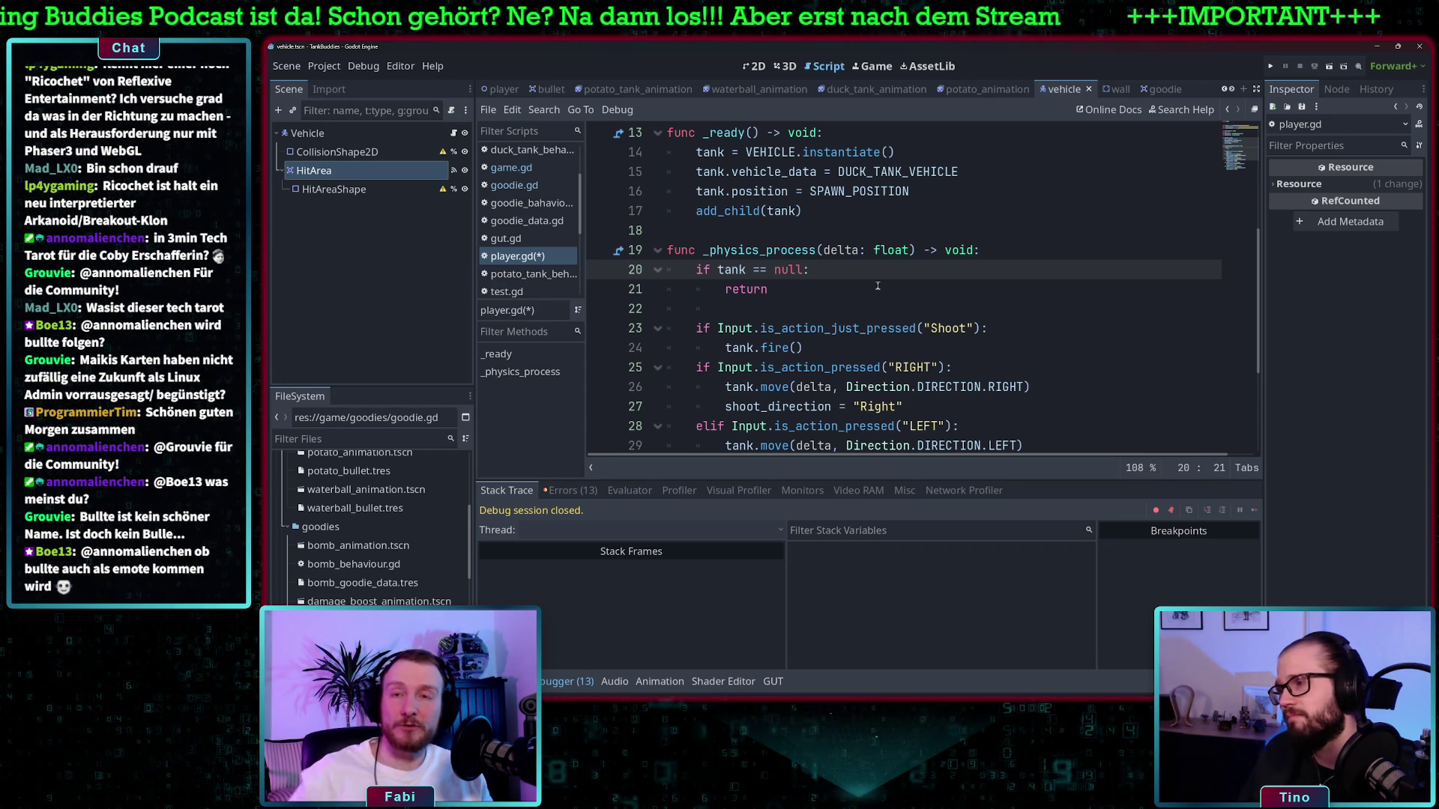
{"action": "left_click", "coordinate": [825, 294]}
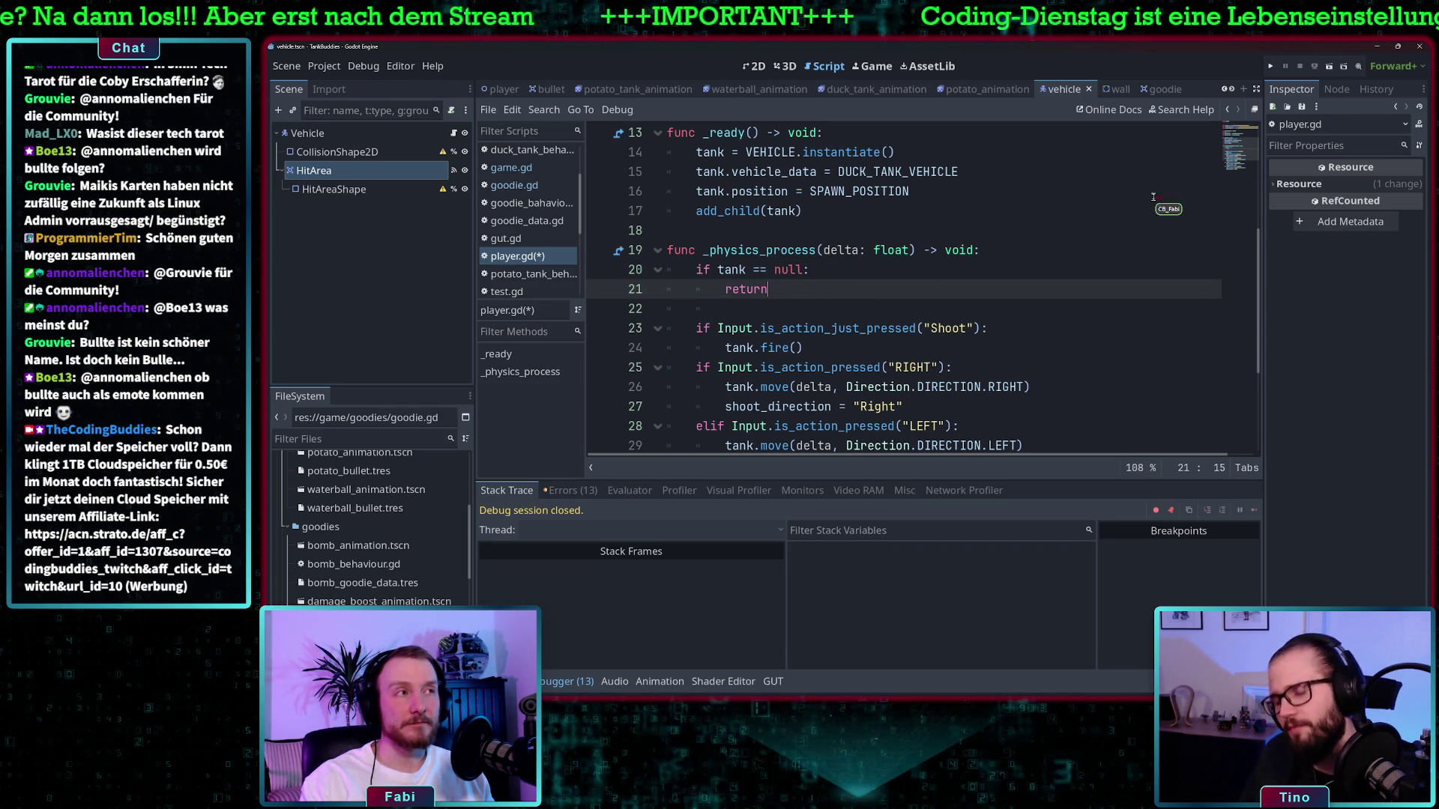
{"action": "left_click", "coordinate": [1266, 67]}
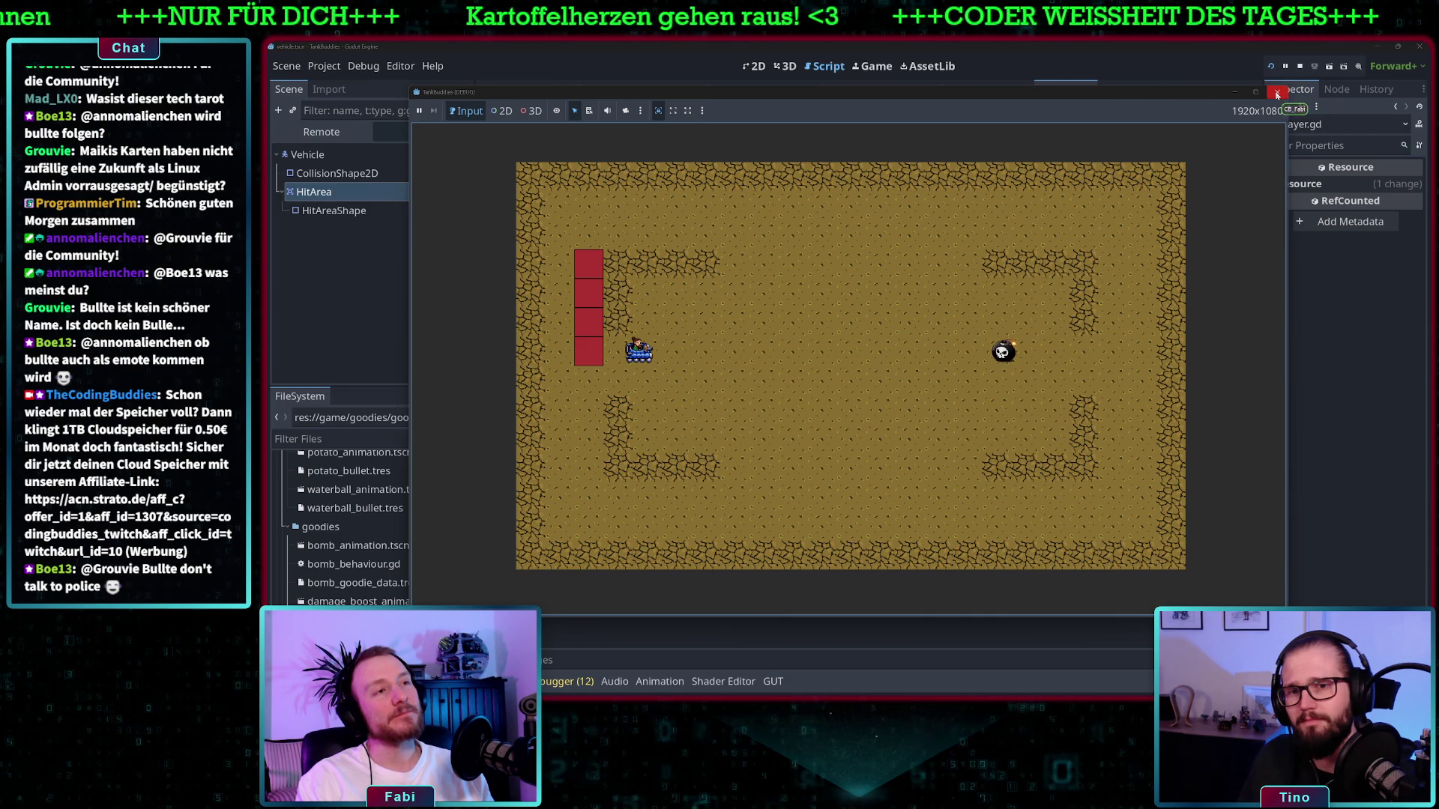
Close the running game window and return to the RIGHT input check in player.gd
{"action": "left_click", "coordinate": [1276, 93]}
{"action": "left_click", "coordinate": [970, 366]}
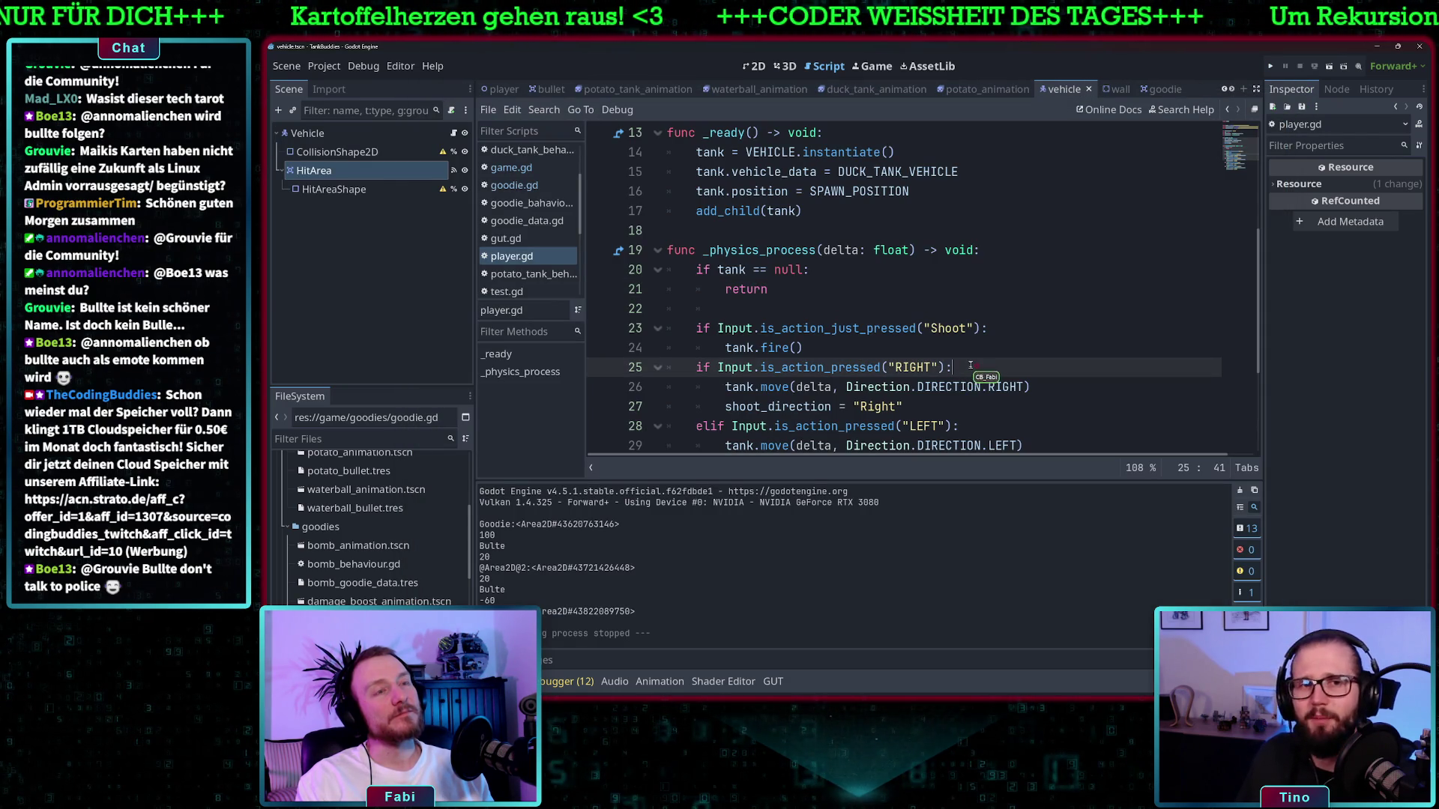
{"action": "scroll", "coordinate": [1088, 311], "scroll_direction": "down", "scroll_amount": 2}
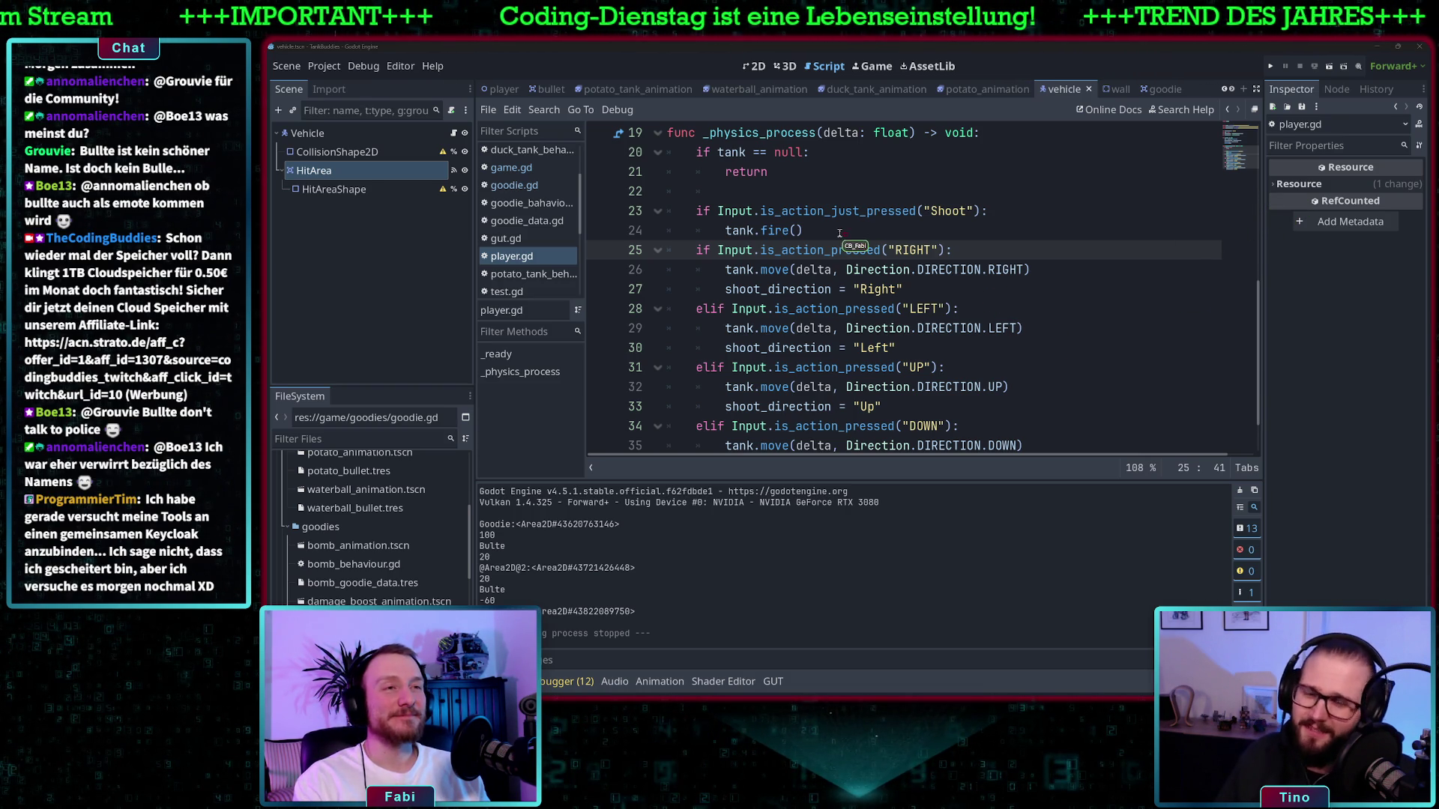
{"action": "scroll", "coordinate": [839, 233], "scroll_direction": "up", "scroll_amount": 5}
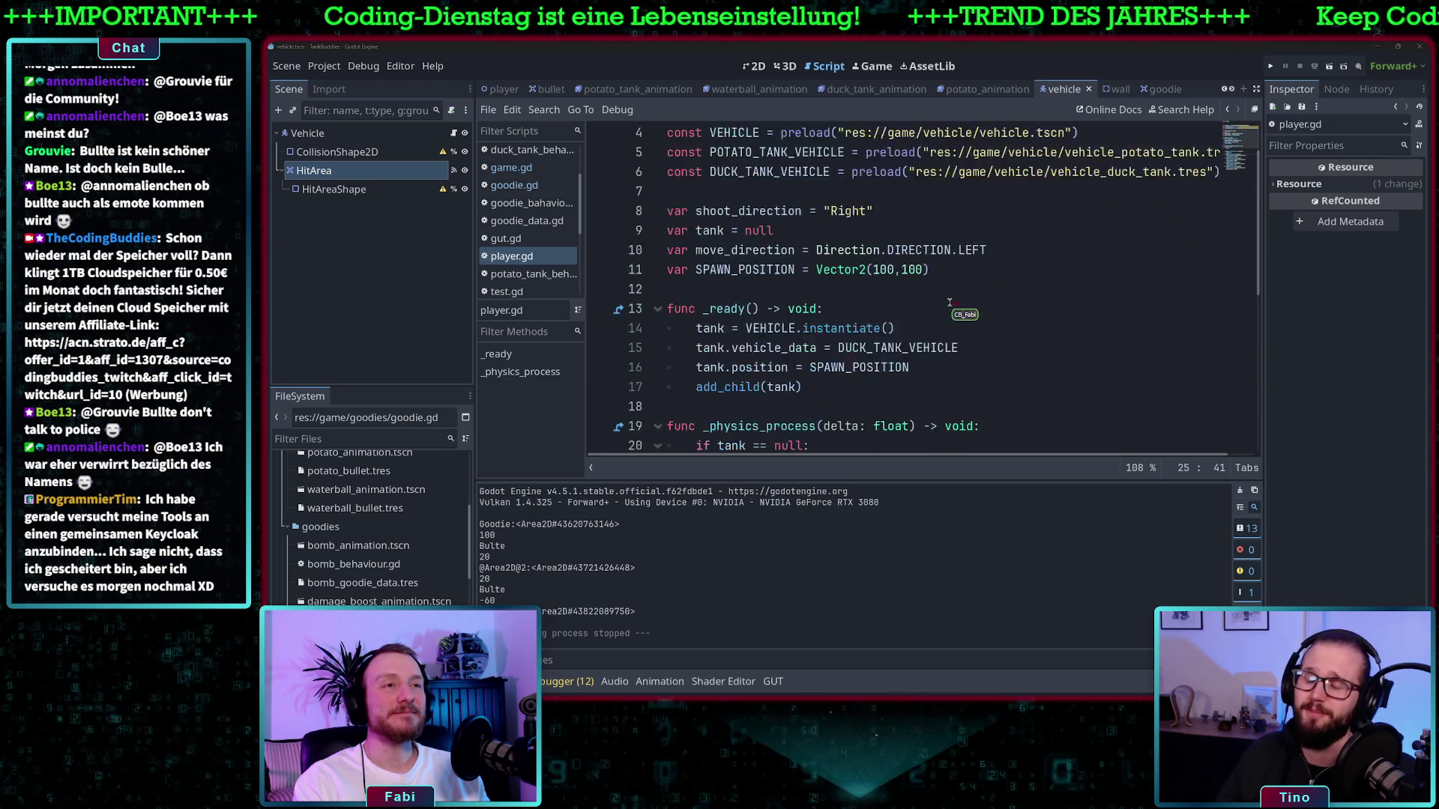
{"action": "scroll", "coordinate": [949, 302], "scroll_direction": "down", "scroll_amount": 6}
{"action": "scroll", "coordinate": [948, 300], "scroll_direction": "up", "scroll_amount": 5}
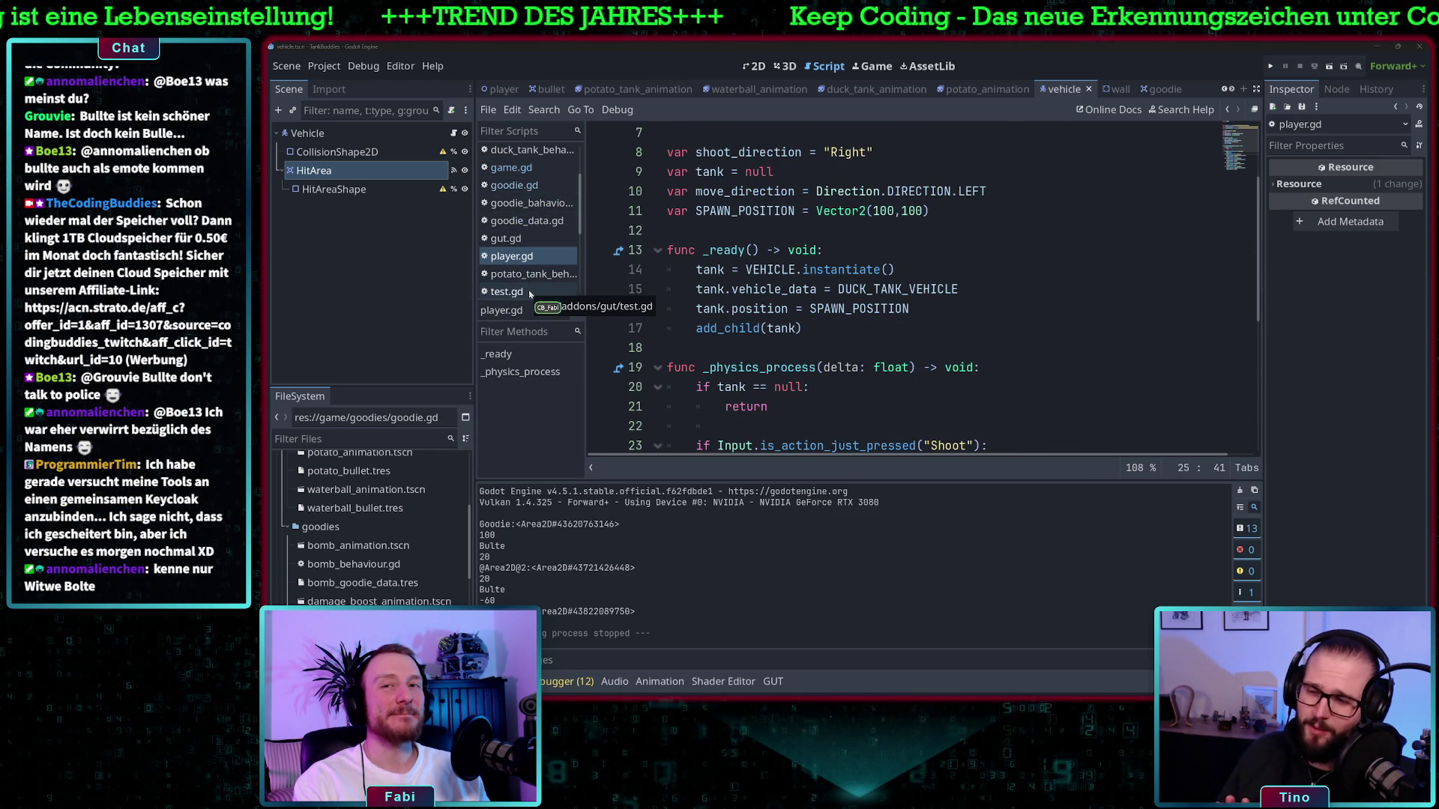
{"action": "scroll", "coordinate": [540, 277], "scroll_direction": "down", "scroll_amount": 1}
{"action": "scroll", "coordinate": [553, 255], "scroll_direction": "down", "scroll_amount": 2}
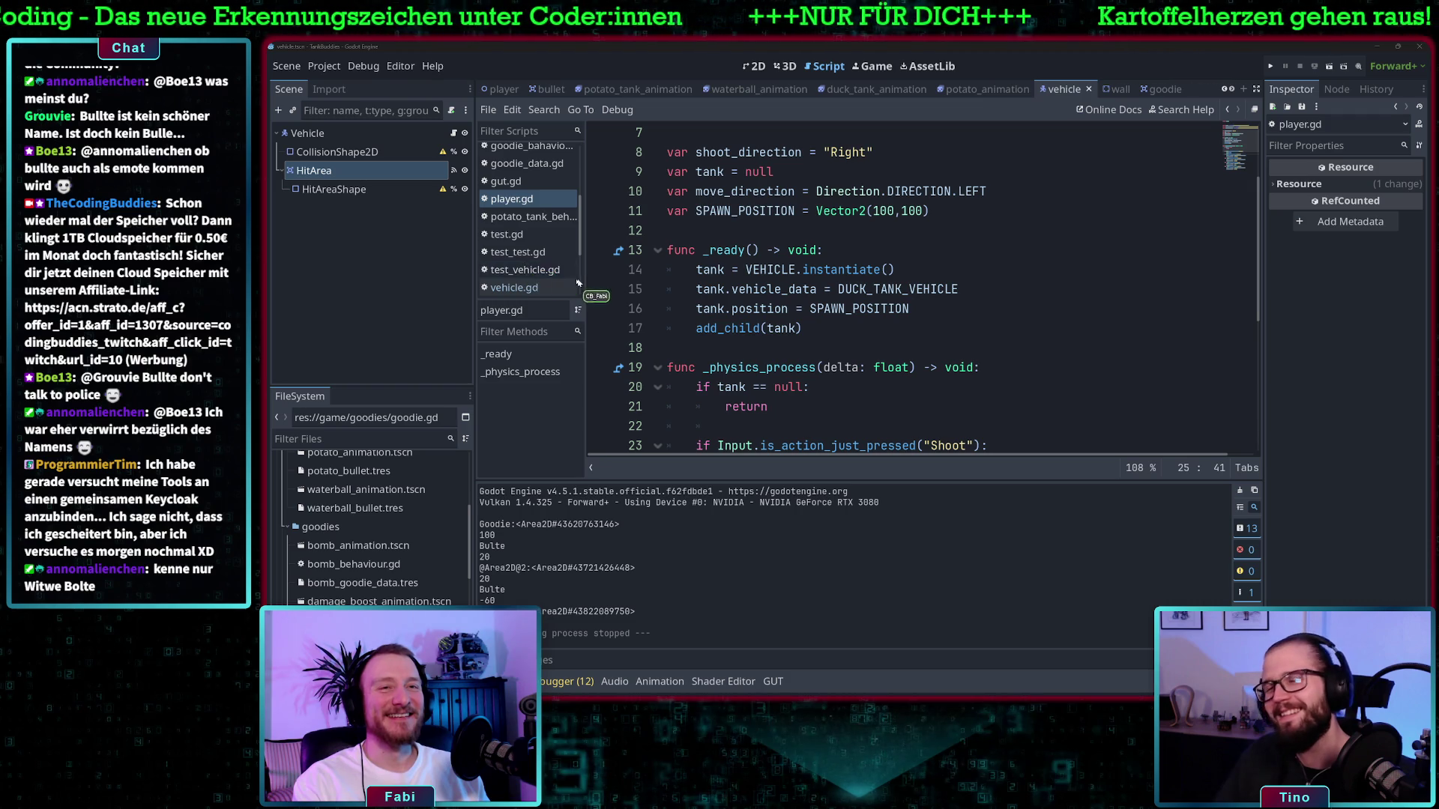
{"action": "scroll", "coordinate": [535, 283], "scroll_direction": "down", "scroll_amount": 1}
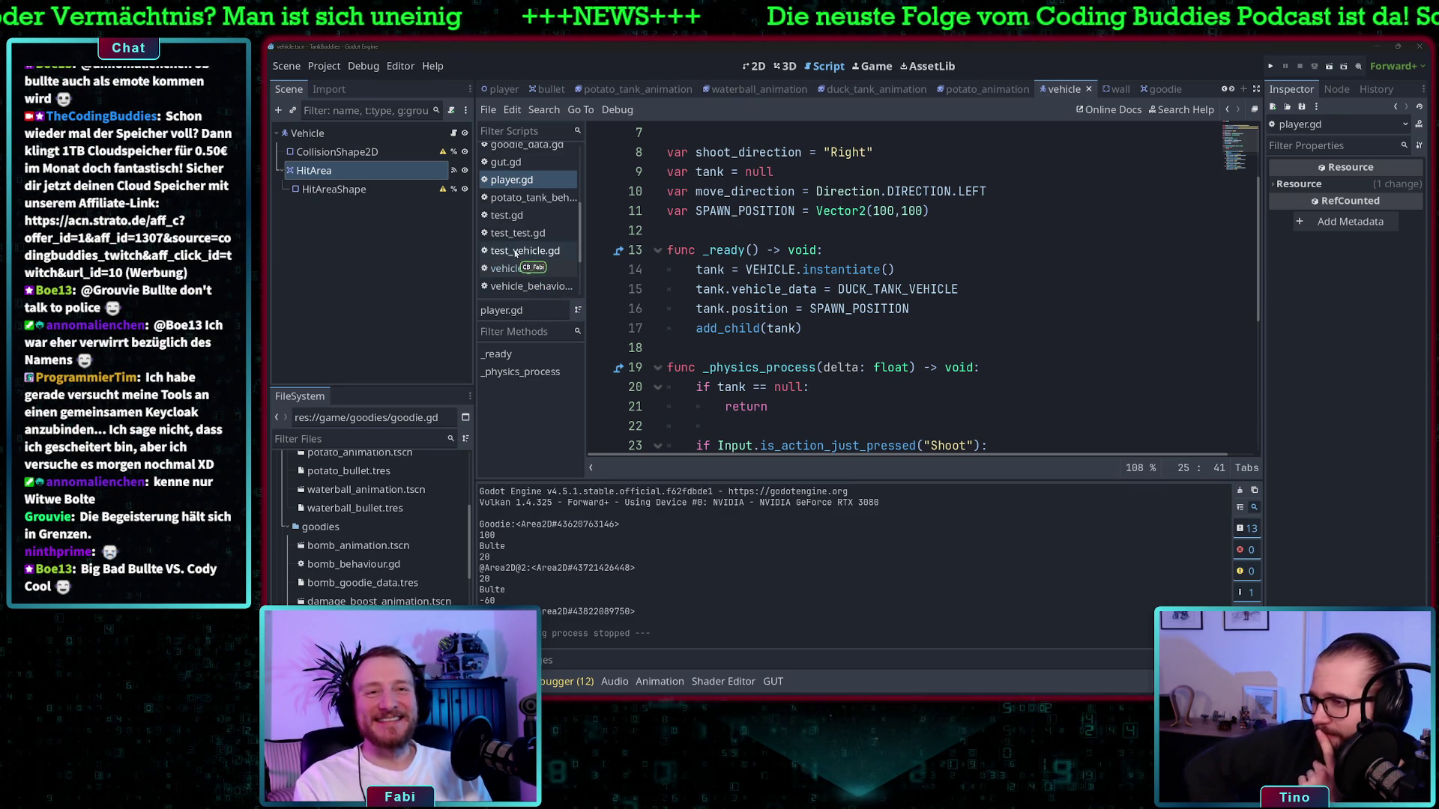
{"action": "left_click", "coordinate": [751, 270]}
{"action": "scroll", "coordinate": [819, 274], "scroll_direction": "down", "scroll_amount": 2}
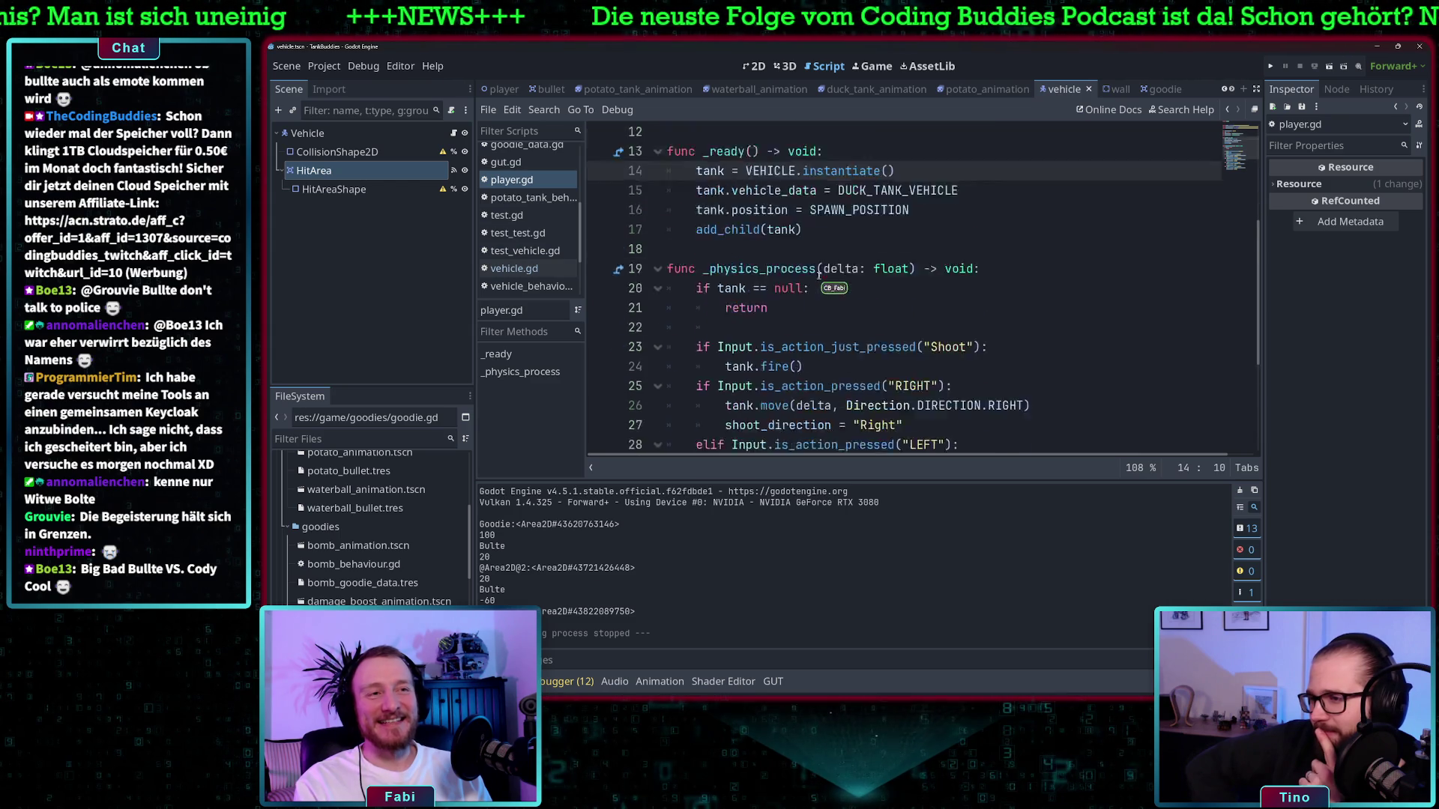
{"action": "scroll", "coordinate": [819, 275], "scroll_direction": "down", "scroll_amount": 3}
{"action": "scroll", "coordinate": [819, 274], "scroll_direction": "up", "scroll_amount": 8}
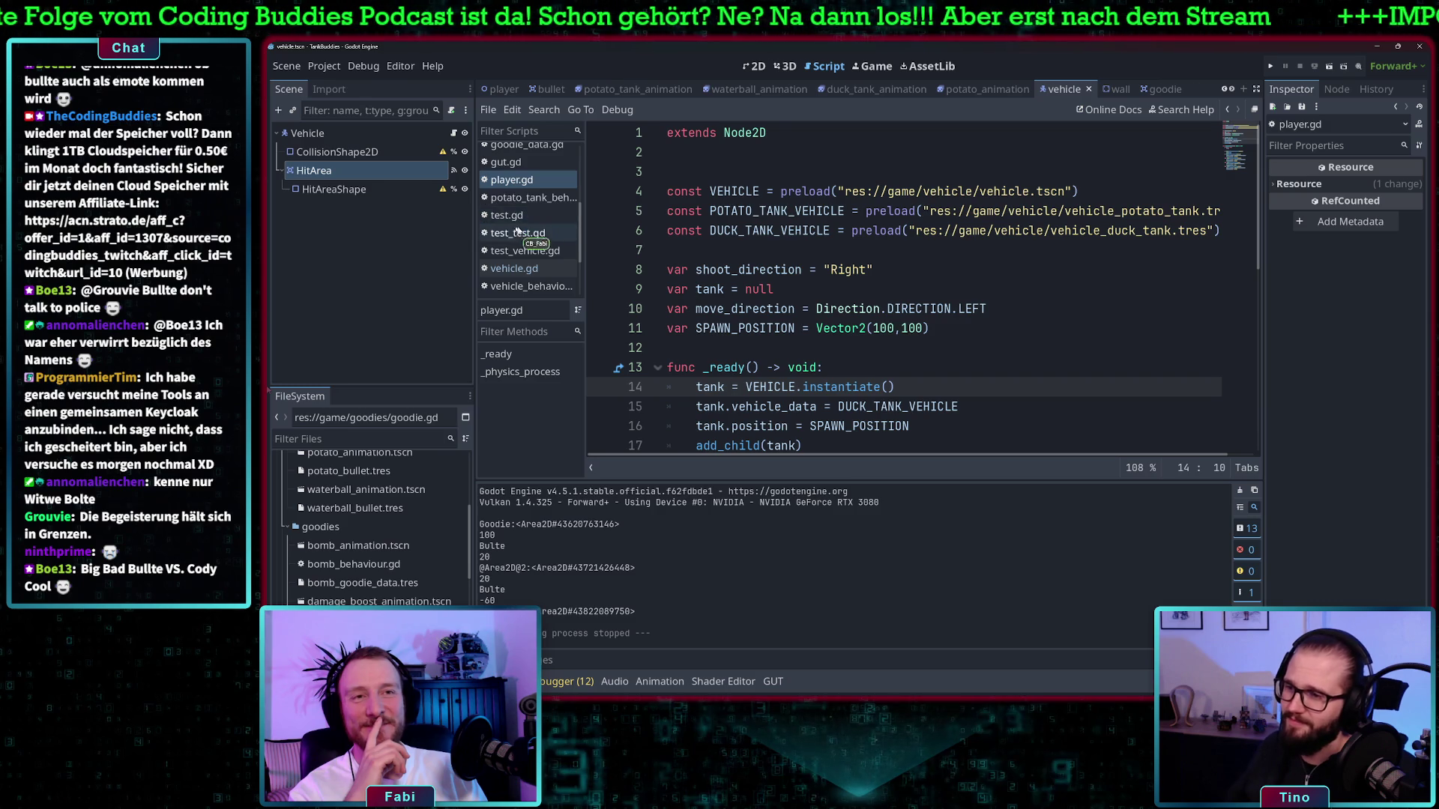
{"action": "scroll", "coordinate": [525, 240], "scroll_direction": "down", "scroll_amount": 4}
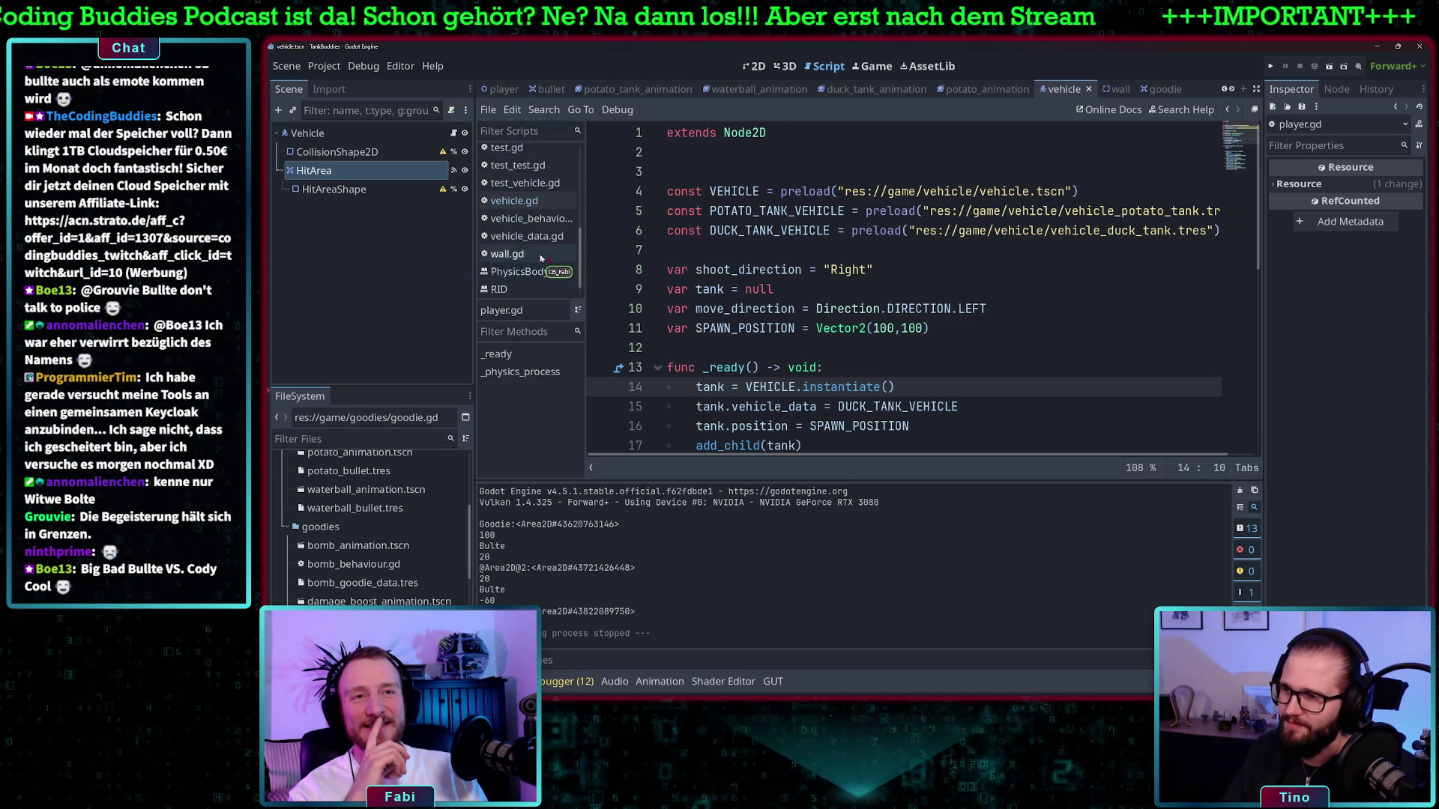
{"action": "scroll", "coordinate": [535, 259], "scroll_direction": "up", "scroll_amount": 3}
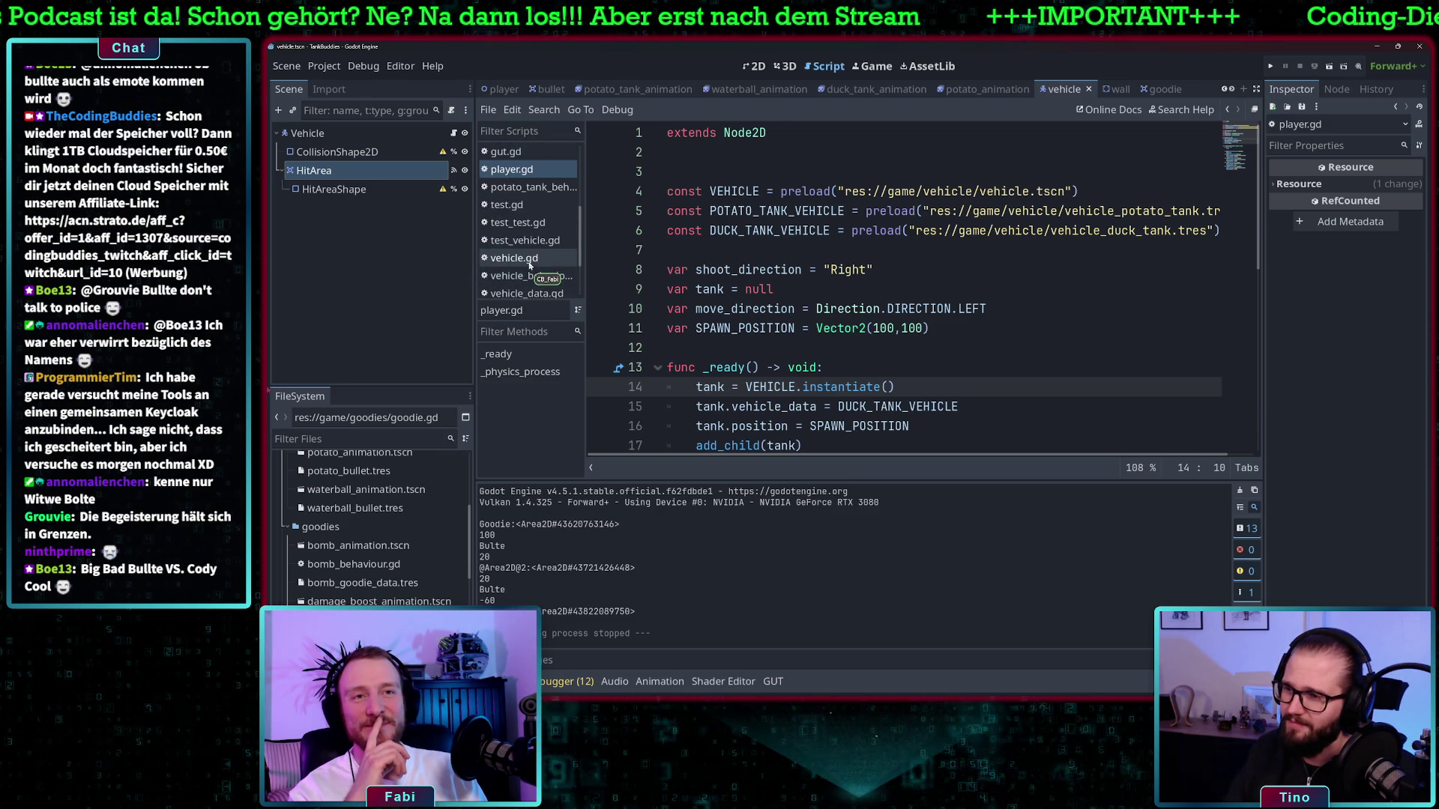
Open vehicle.gd and review it, placing the cursor after _destroy() in the hit-area handler
{"action": "left_click", "coordinate": [529, 259]}
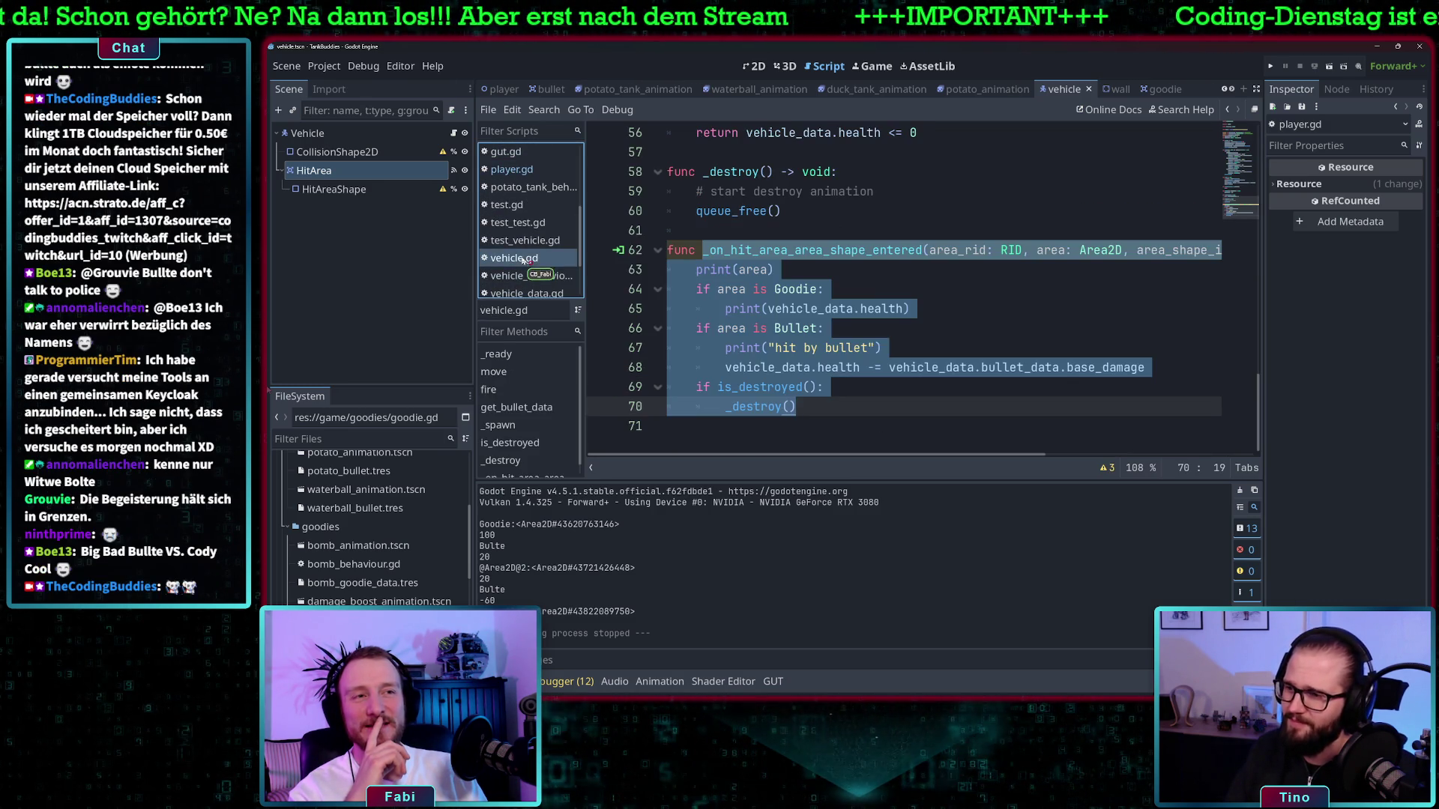
{"action": "left_click", "coordinate": [850, 275]}
{"action": "scroll", "coordinate": [850, 275], "scroll_direction": "up", "scroll_amount": 10}
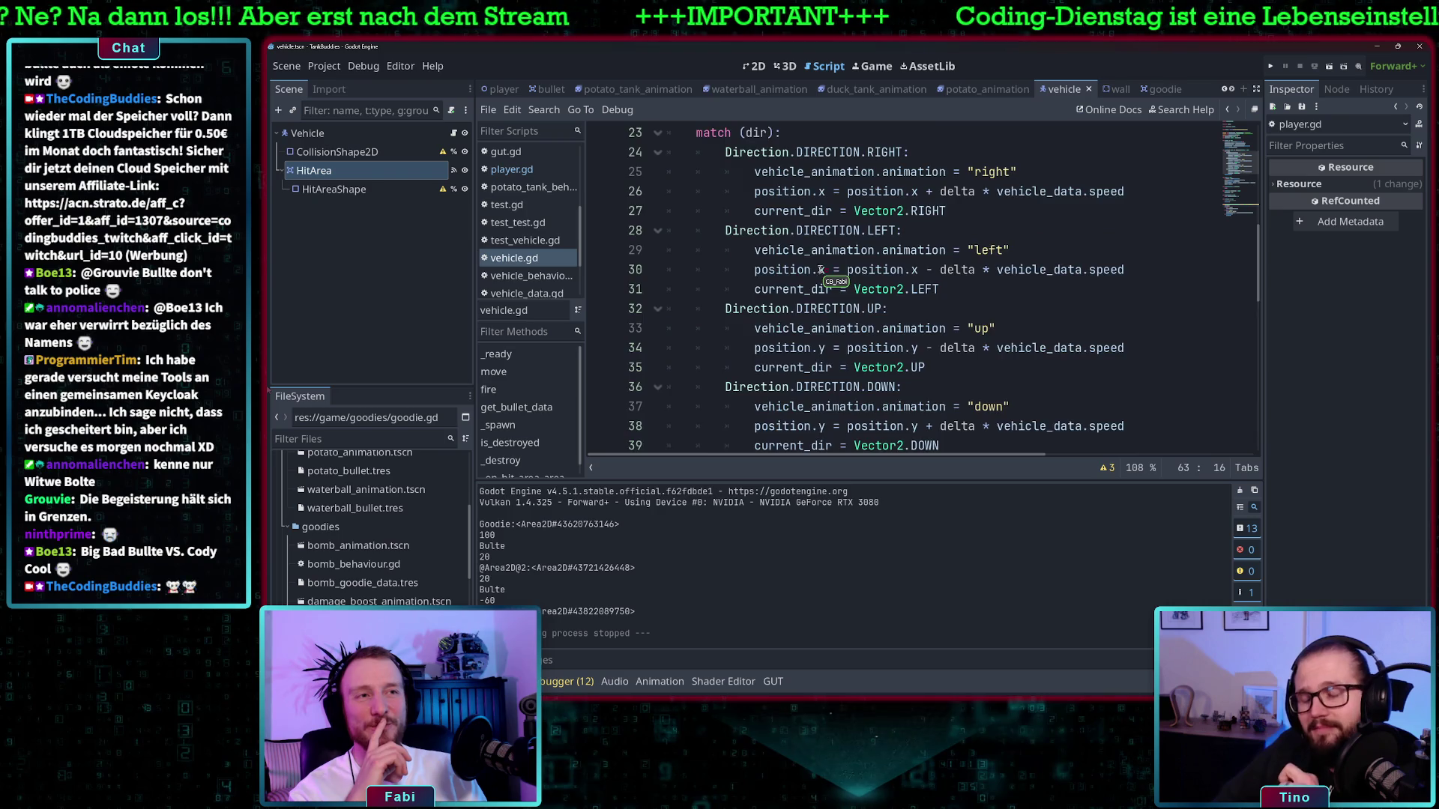
{"action": "scroll", "coordinate": [820, 270], "scroll_direction": "up", "scroll_amount": 5}
{"action": "scroll", "coordinate": [816, 270], "scroll_direction": "up", "scroll_amount": 2}
{"action": "scroll", "coordinate": [794, 281], "scroll_direction": "down", "scroll_amount": 13}
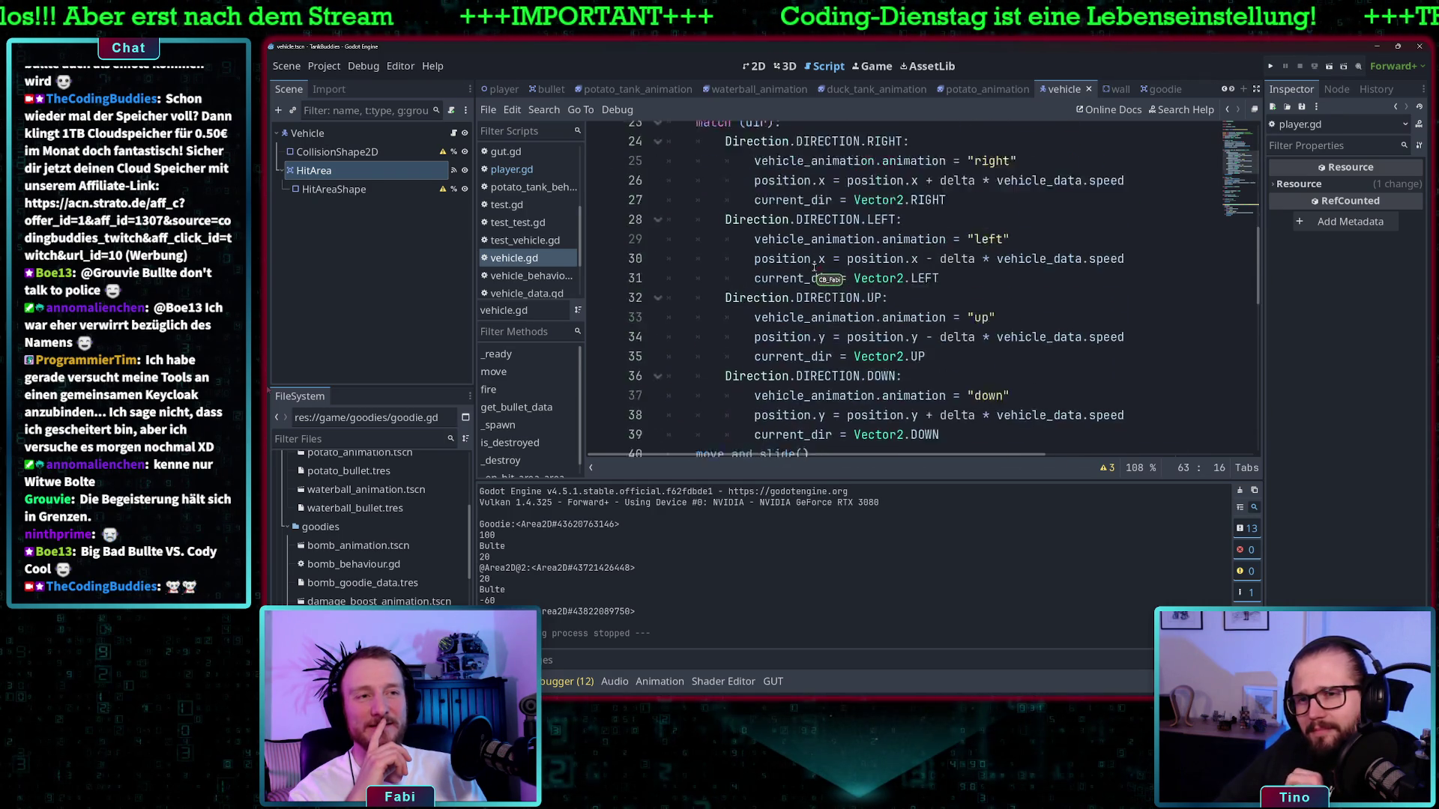
{"action": "scroll", "coordinate": [757, 296], "scroll_direction": "down", "scroll_amount": 5}
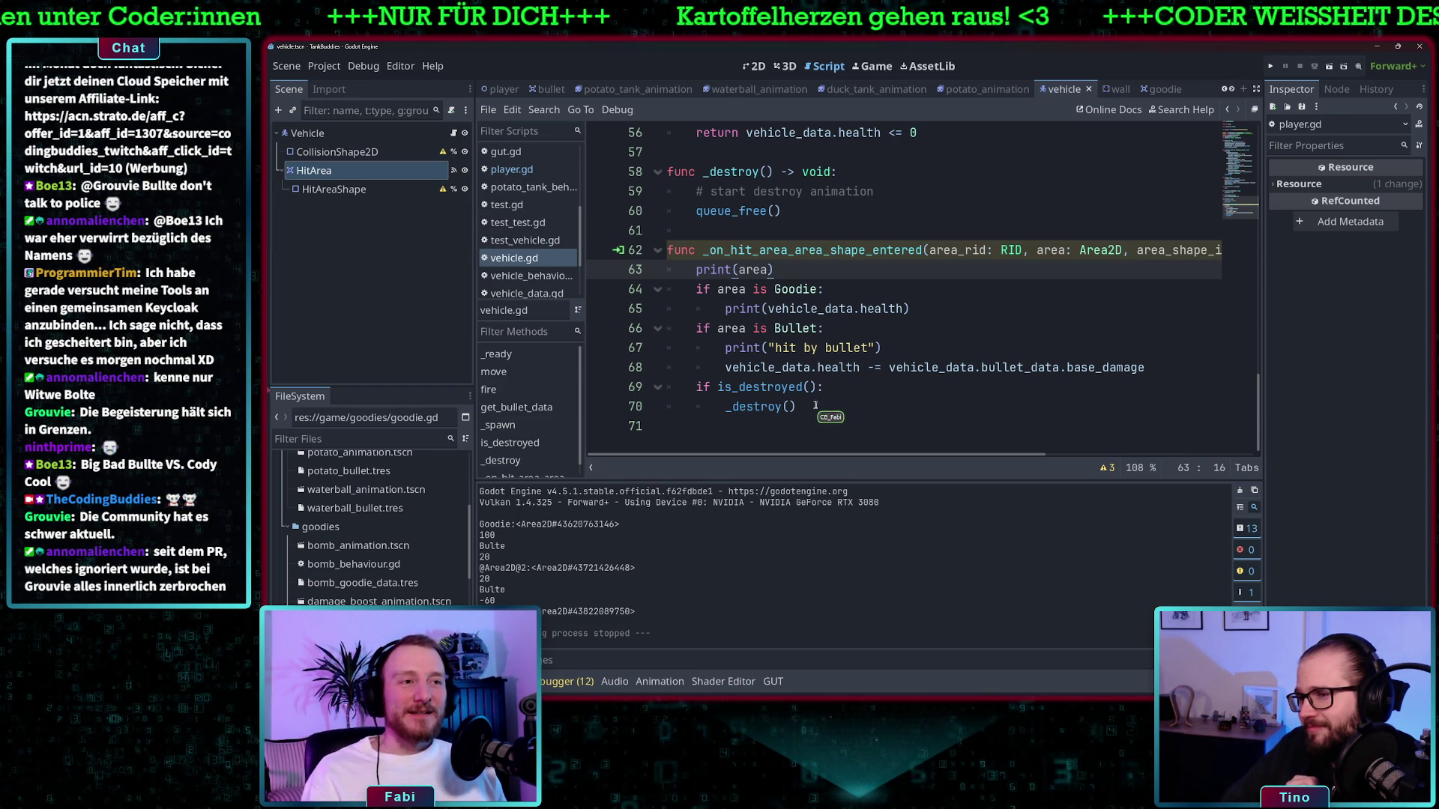
{"action": "left_click", "coordinate": [823, 410]}
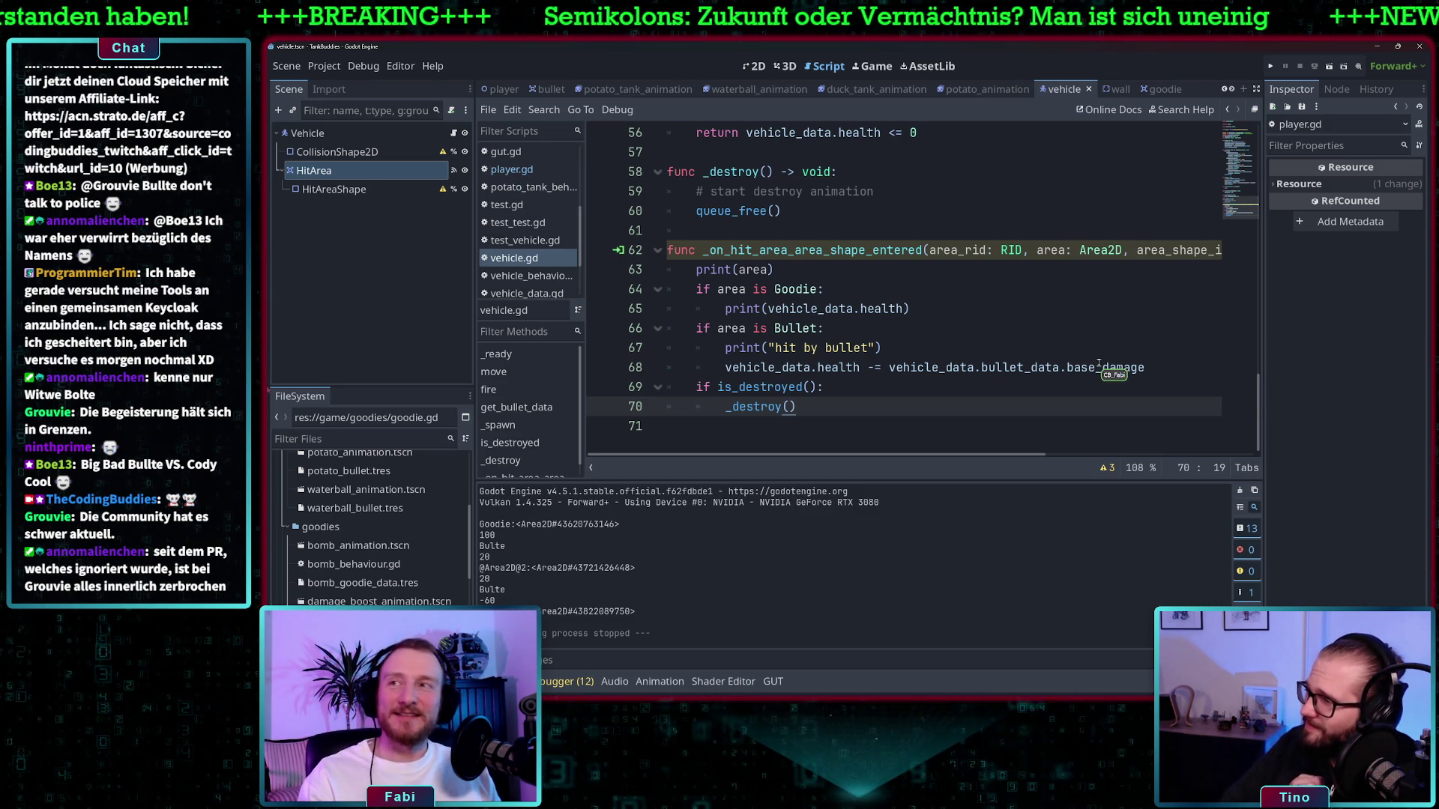
{"action": "mouse_move", "coordinate": [1099, 364]}
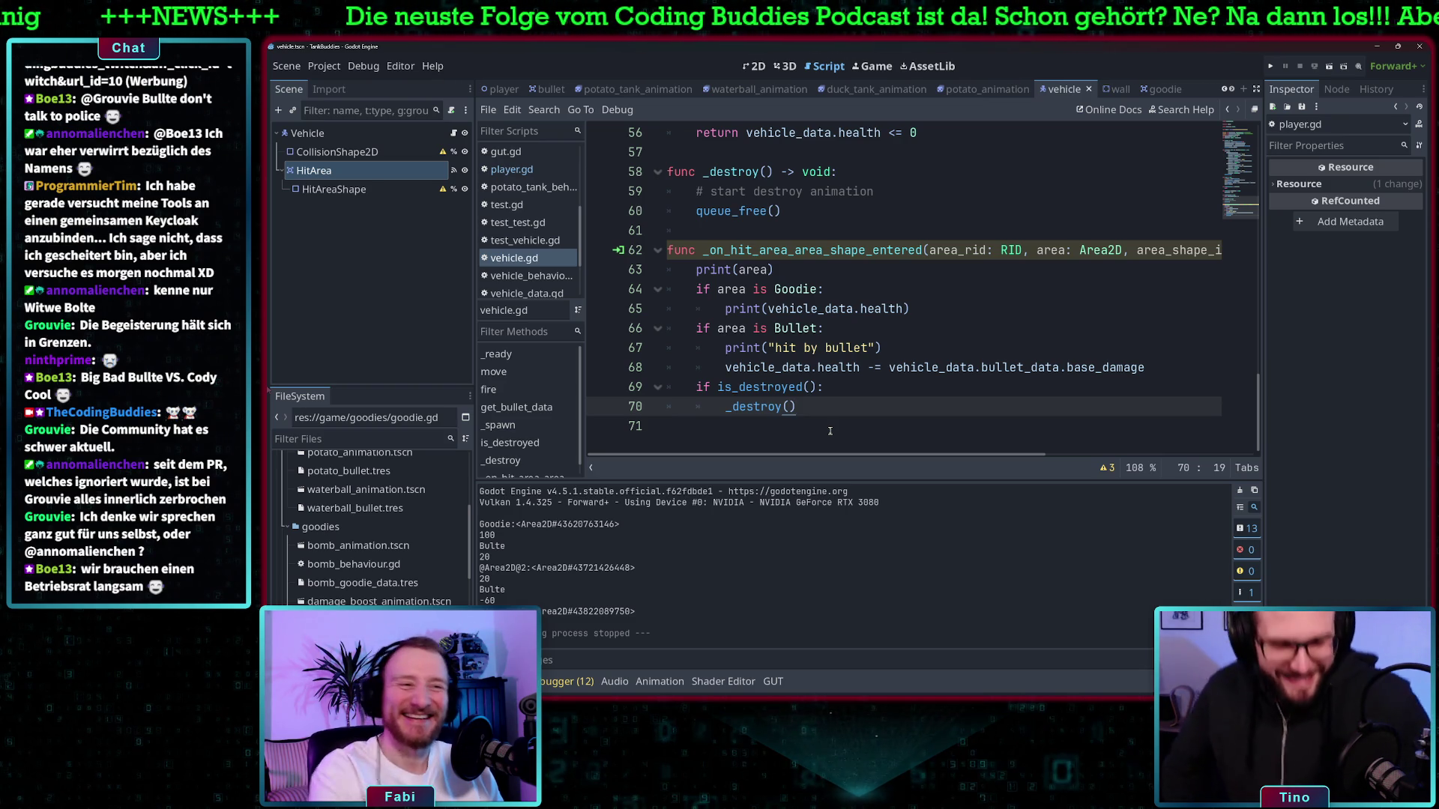
Delete the print("hit by bullet") line from the hit-area handler
{"action": "left_click", "coordinate": [847, 386]}
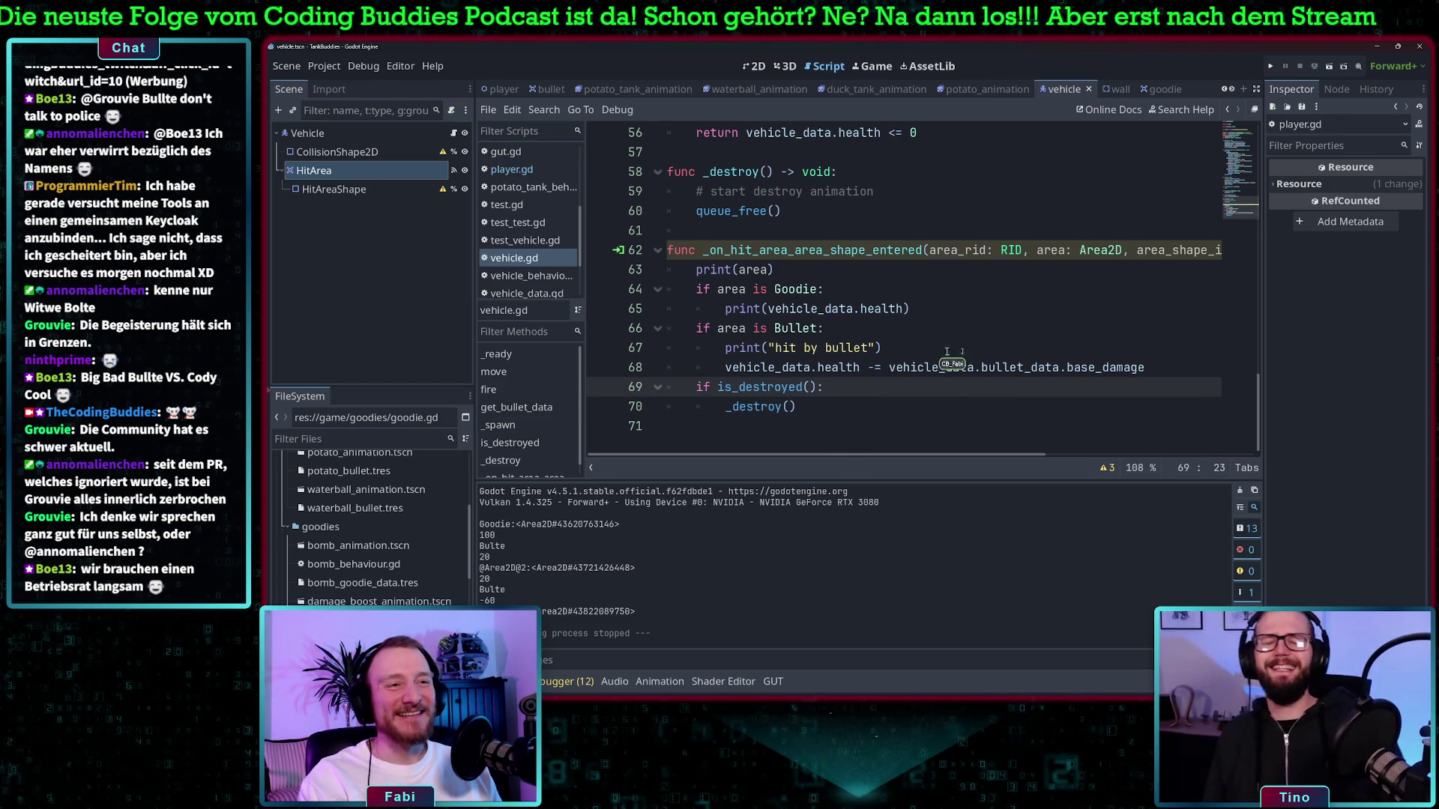
{"action": "left_click", "coordinate": [881, 347]}
{"action": "left_click_drag", "start_coordinate": [881, 348], "coordinate": [696, 347]}
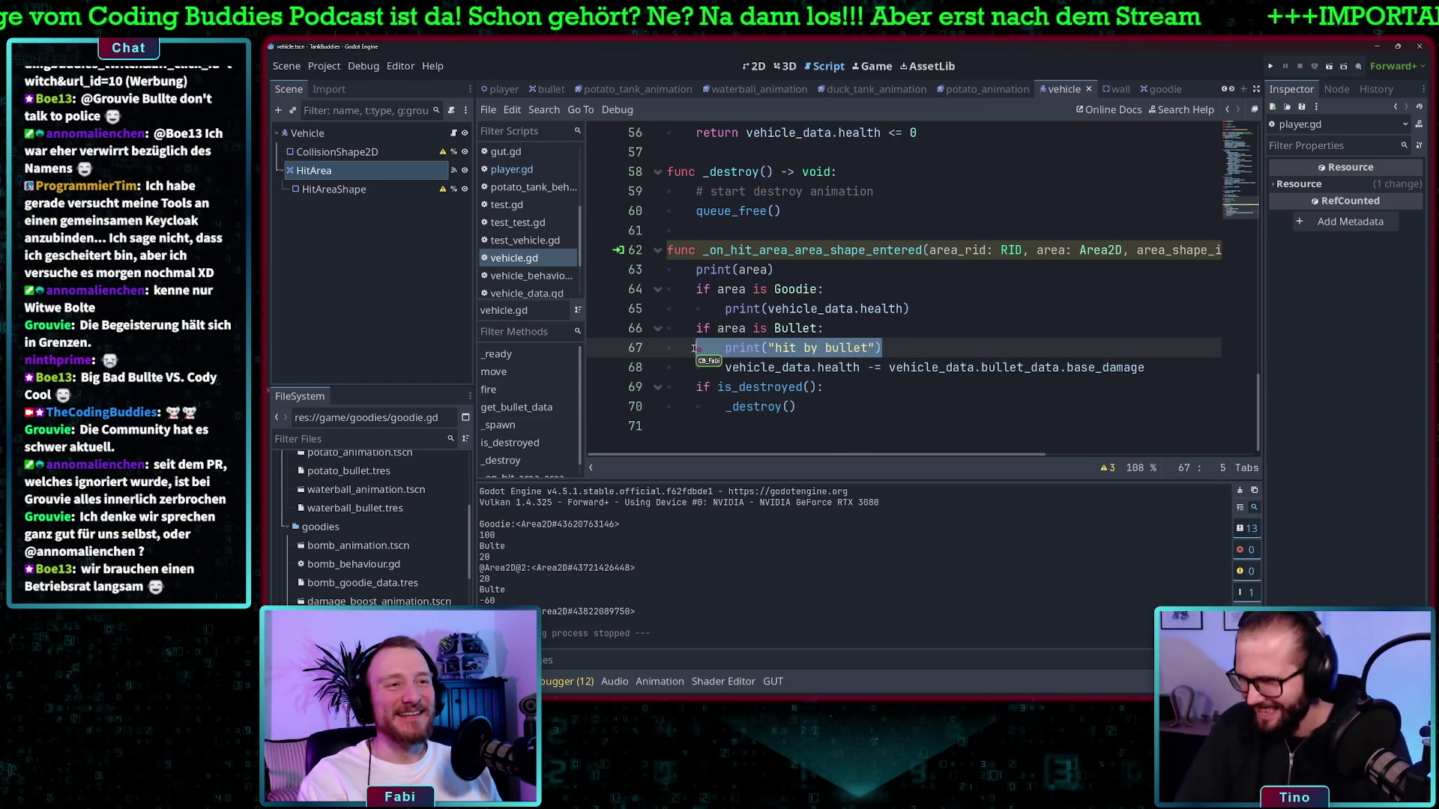
{"action": "key", "text": "BackSpace"}
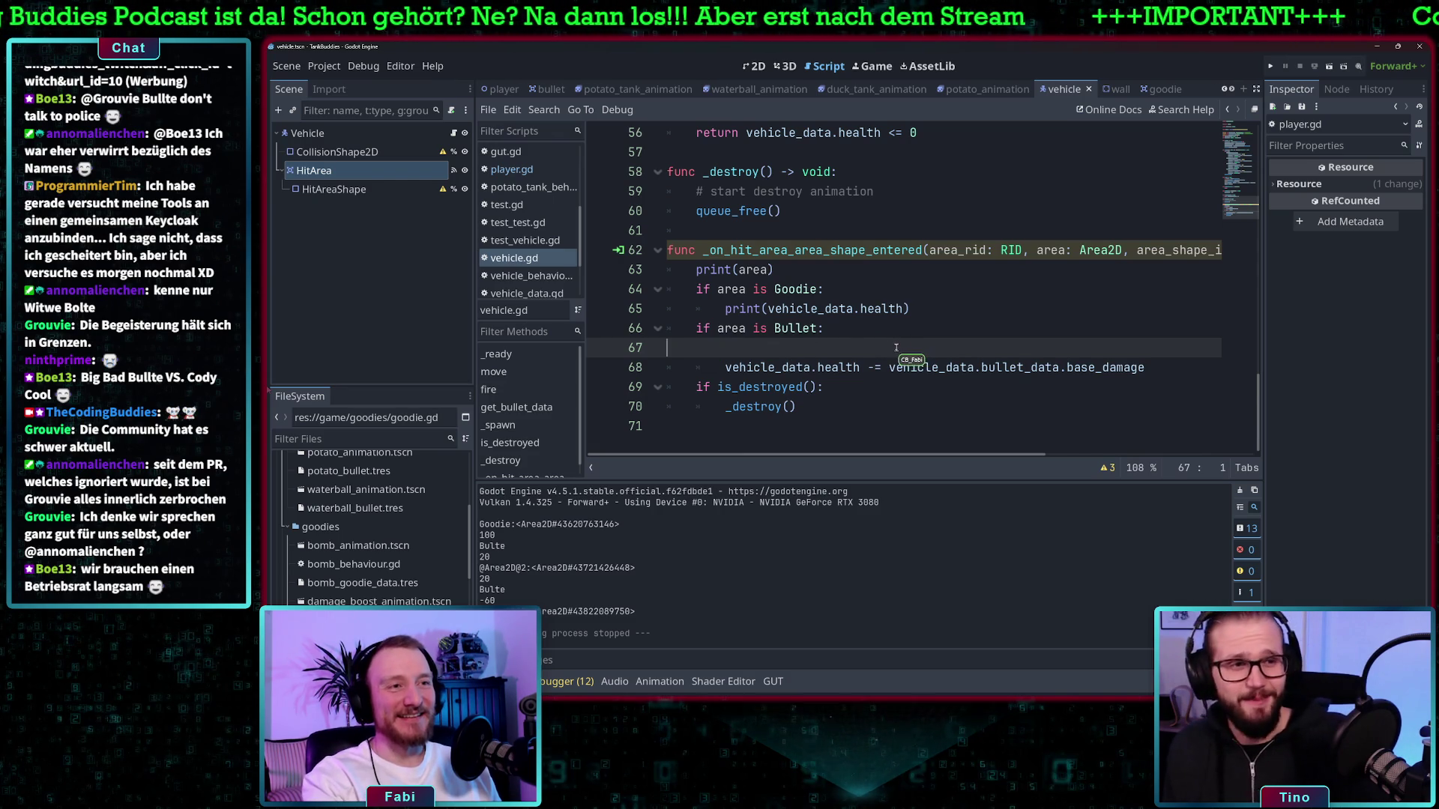
{"action": "key", "text": "BackSpace"}
{"action": "key", "text": "BackSpace"}
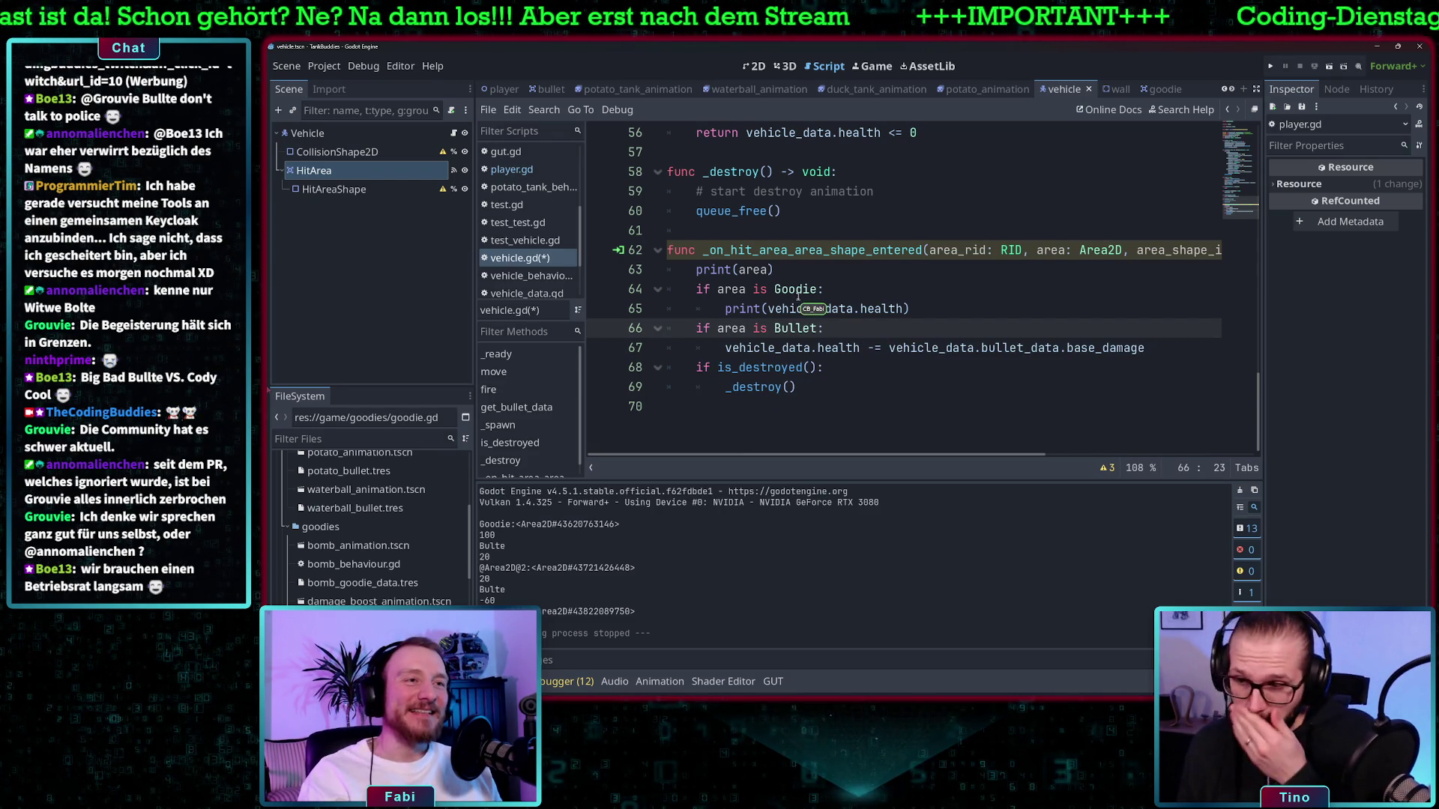
Remove print(area) and the 'if area is Goodie' check, then select the destroy animation comment line
{"action": "mouse_move", "coordinate": [955, 309]}
{"action": "left_mouse_down"}
{"action": "mouse_move", "coordinate": [723, 310]}
{"action": "mouse_move", "coordinate": [670, 295]}
{"action": "left_mouse_up"}
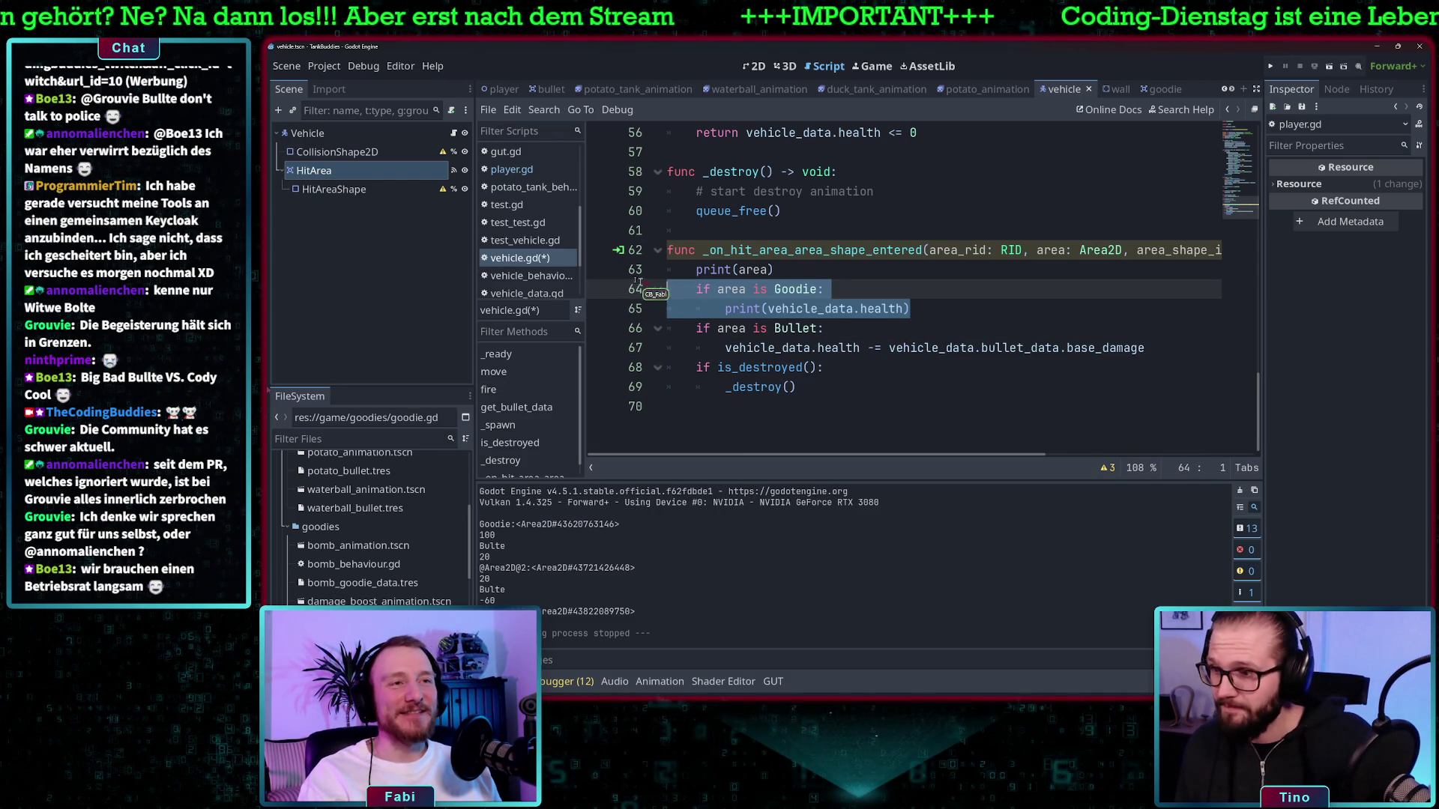
{"action": "left_click", "coordinate": [652, 271], "text": "shift"}
{"action": "key", "text": "BackSpace"}
{"action": "key", "text": "BackSpace"}
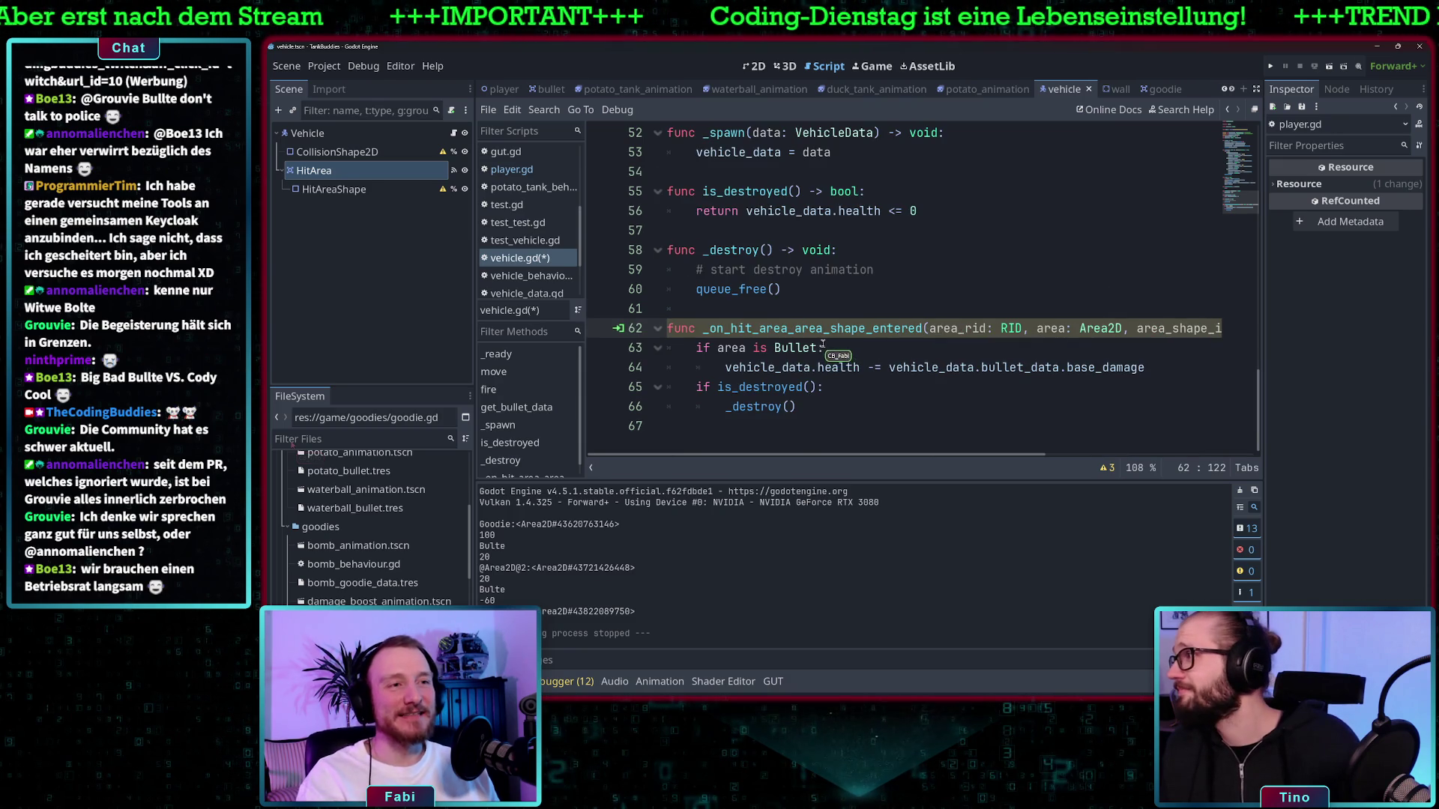
{"action": "left_click", "coordinate": [837, 269]}
{"action": "key", "text": "shift+Home"}
{"action": "key", "text": "shift+Home"}
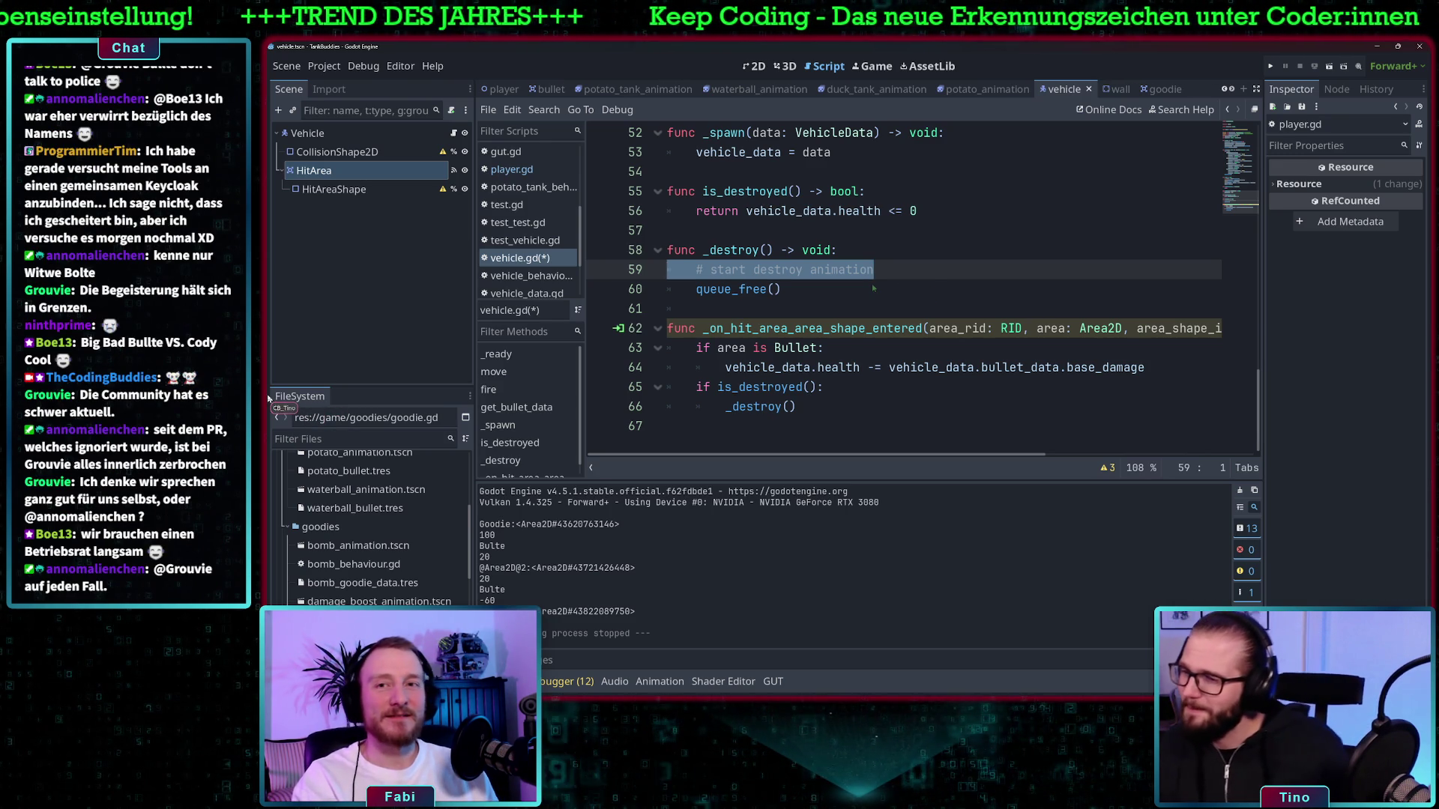
Insert blank lines after queue_free() on line 60, below the _destroy function
{"action": "left_click", "coordinate": [942, 276]}
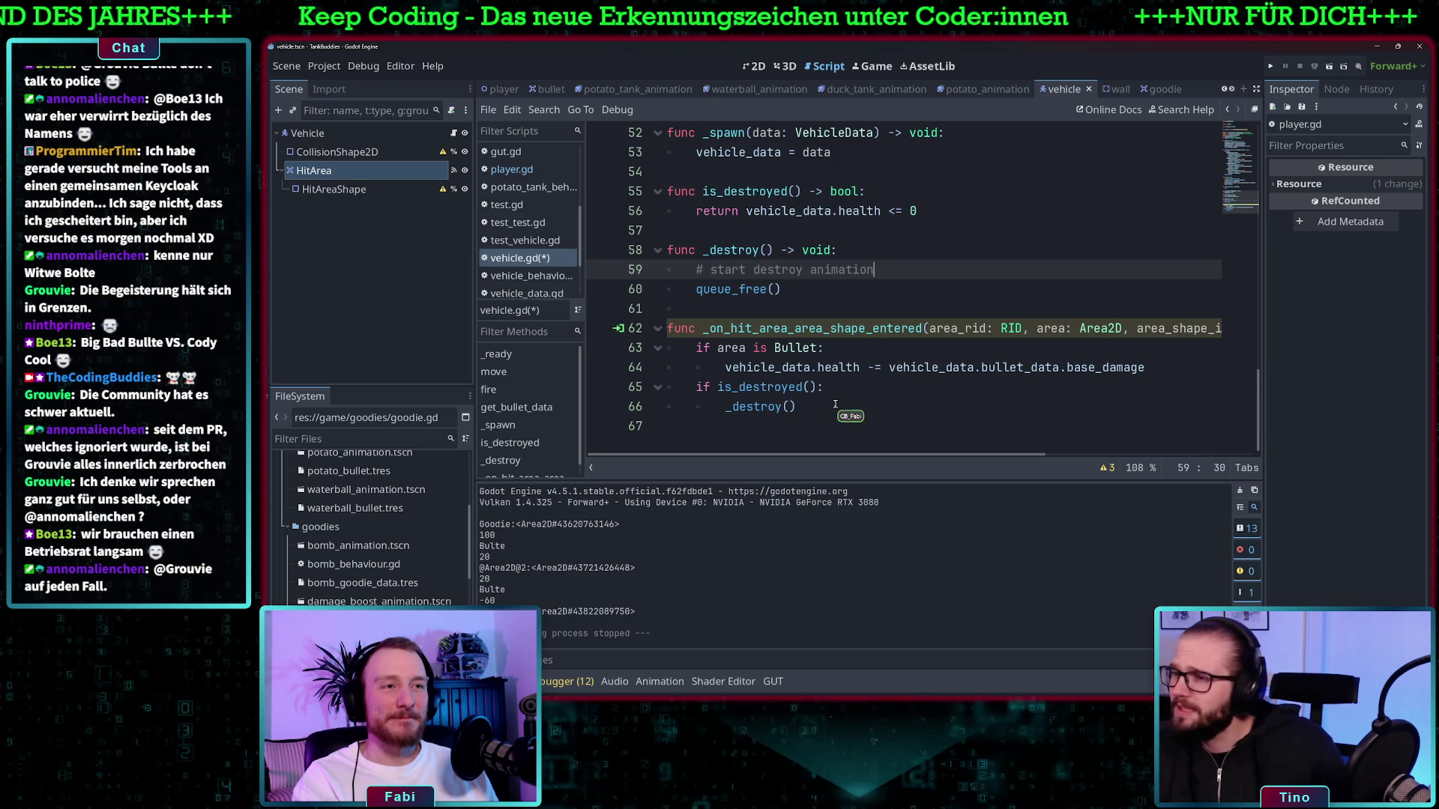
{"action": "scroll", "coordinate": [854, 360], "scroll_direction": "up", "scroll_amount": 6}
{"action": "scroll", "coordinate": [835, 360], "scroll_direction": "up", "scroll_amount": 2}
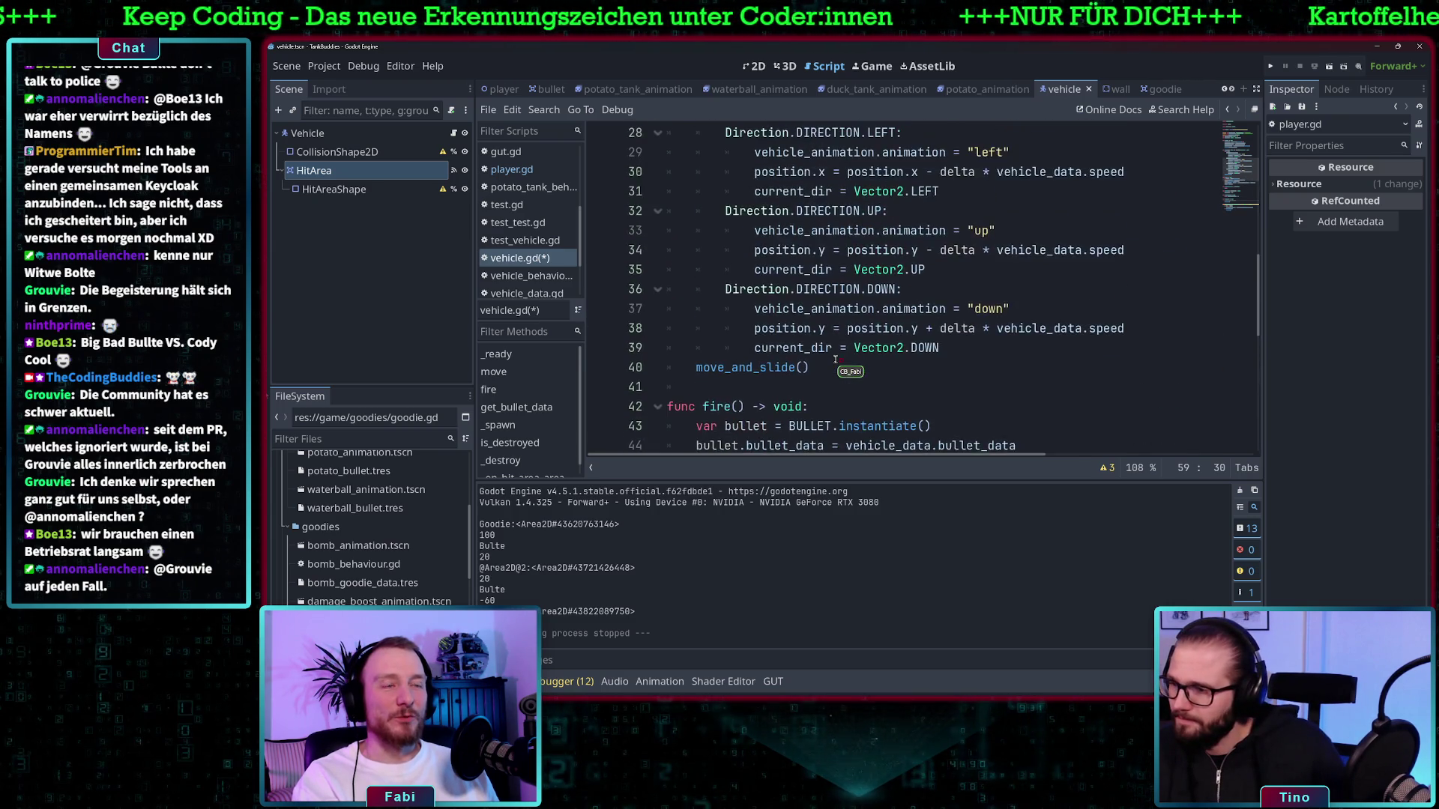
{"action": "scroll", "coordinate": [836, 360], "scroll_direction": "down", "scroll_amount": 8}
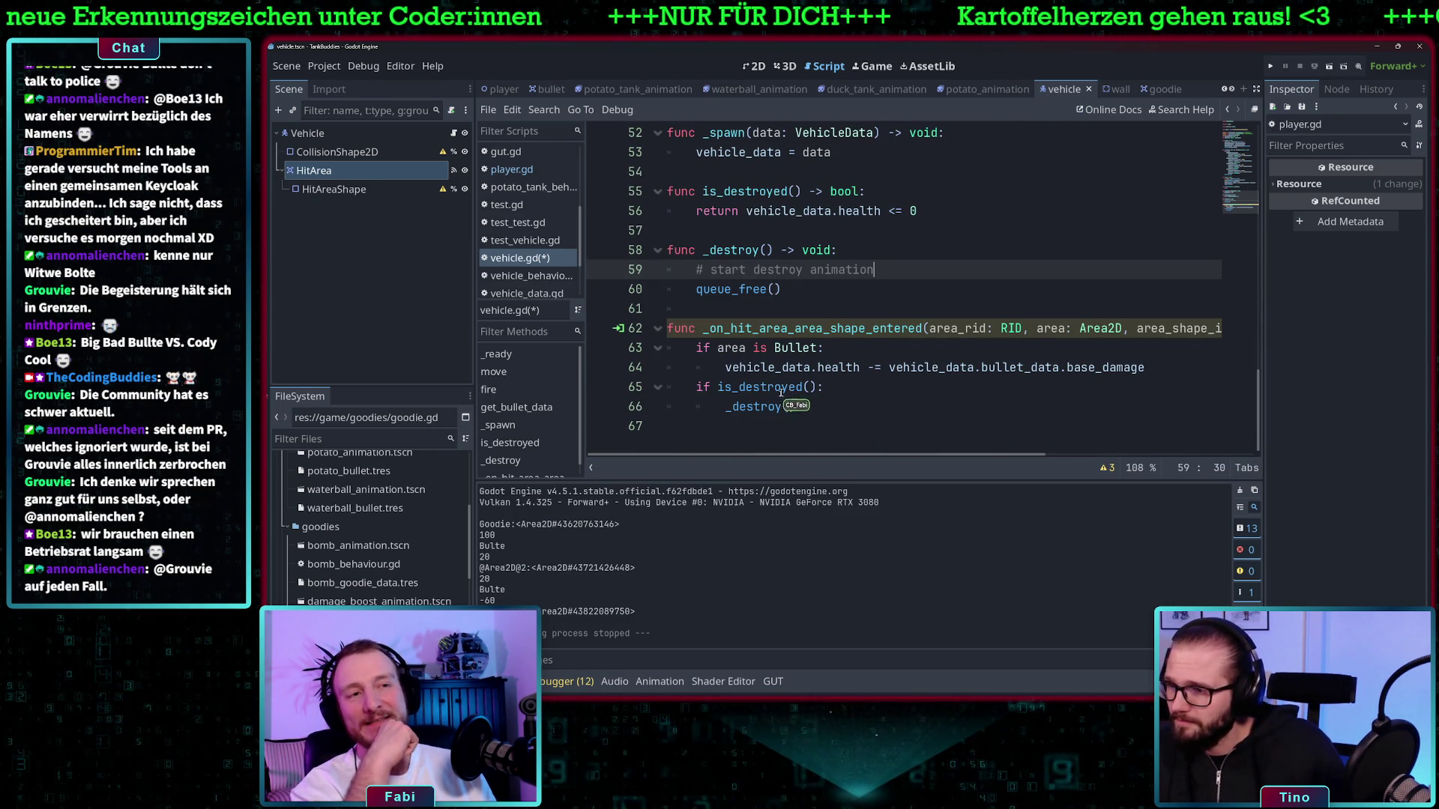
{"action": "left_click_drag", "start_coordinate": [806, 408], "coordinate": [655, 390]}
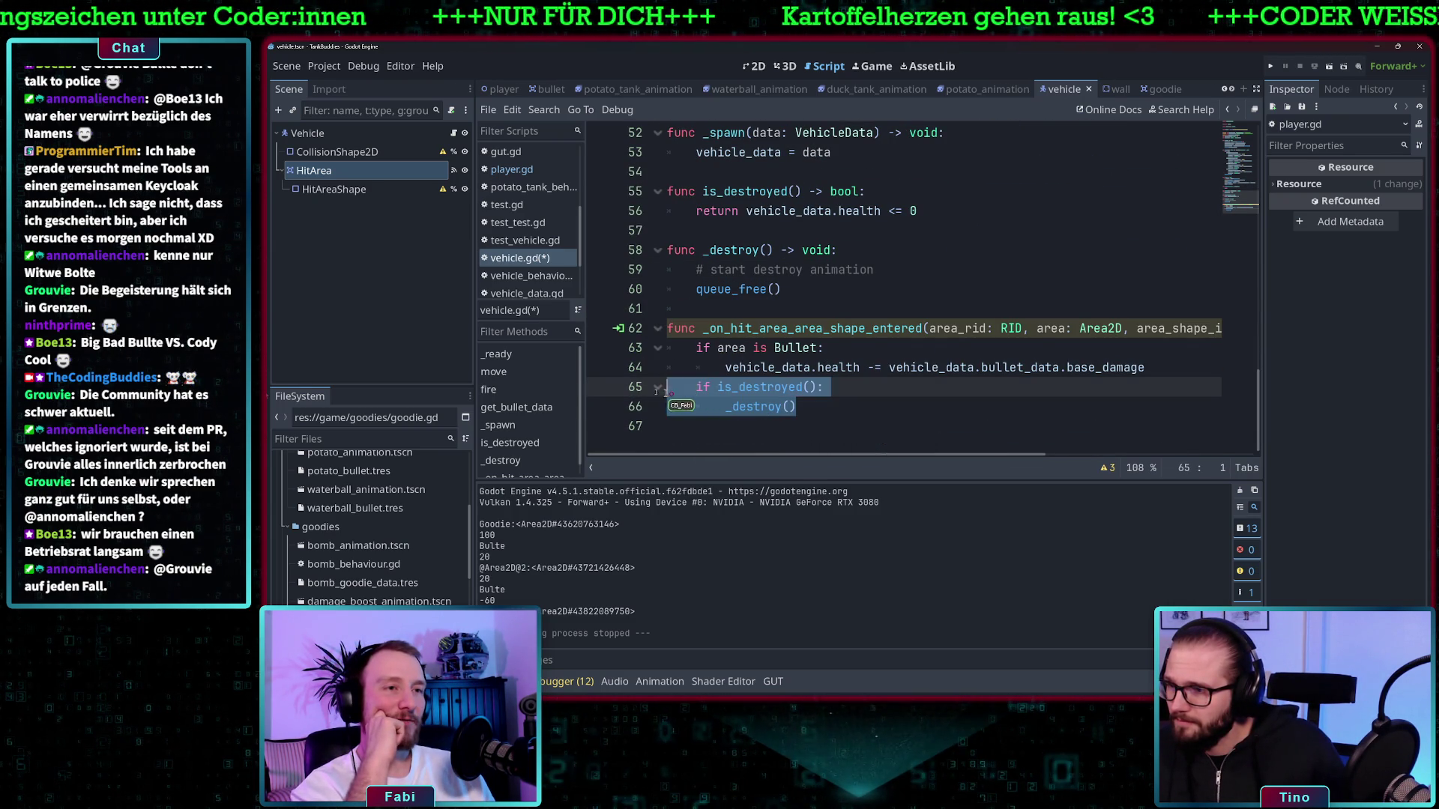
{"action": "scroll", "coordinate": [854, 285], "scroll_direction": "up", "scroll_amount": 1}
{"action": "scroll", "coordinate": [836, 367], "scroll_direction": "down", "scroll_amount": 1}
{"action": "left_click", "coordinate": [810, 299]}
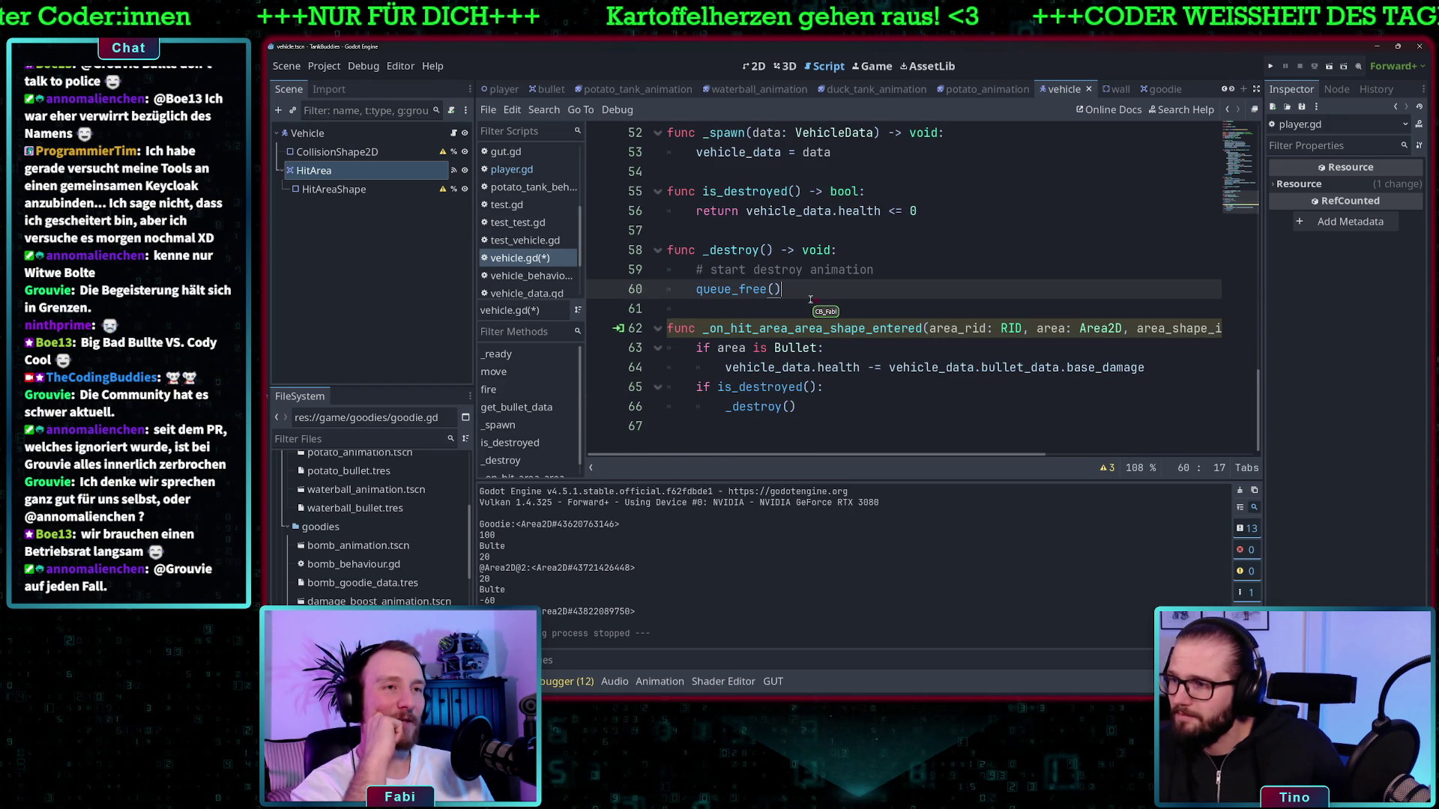
{"action": "key", "text": "Return"}
{"action": "key", "text": "Return"}
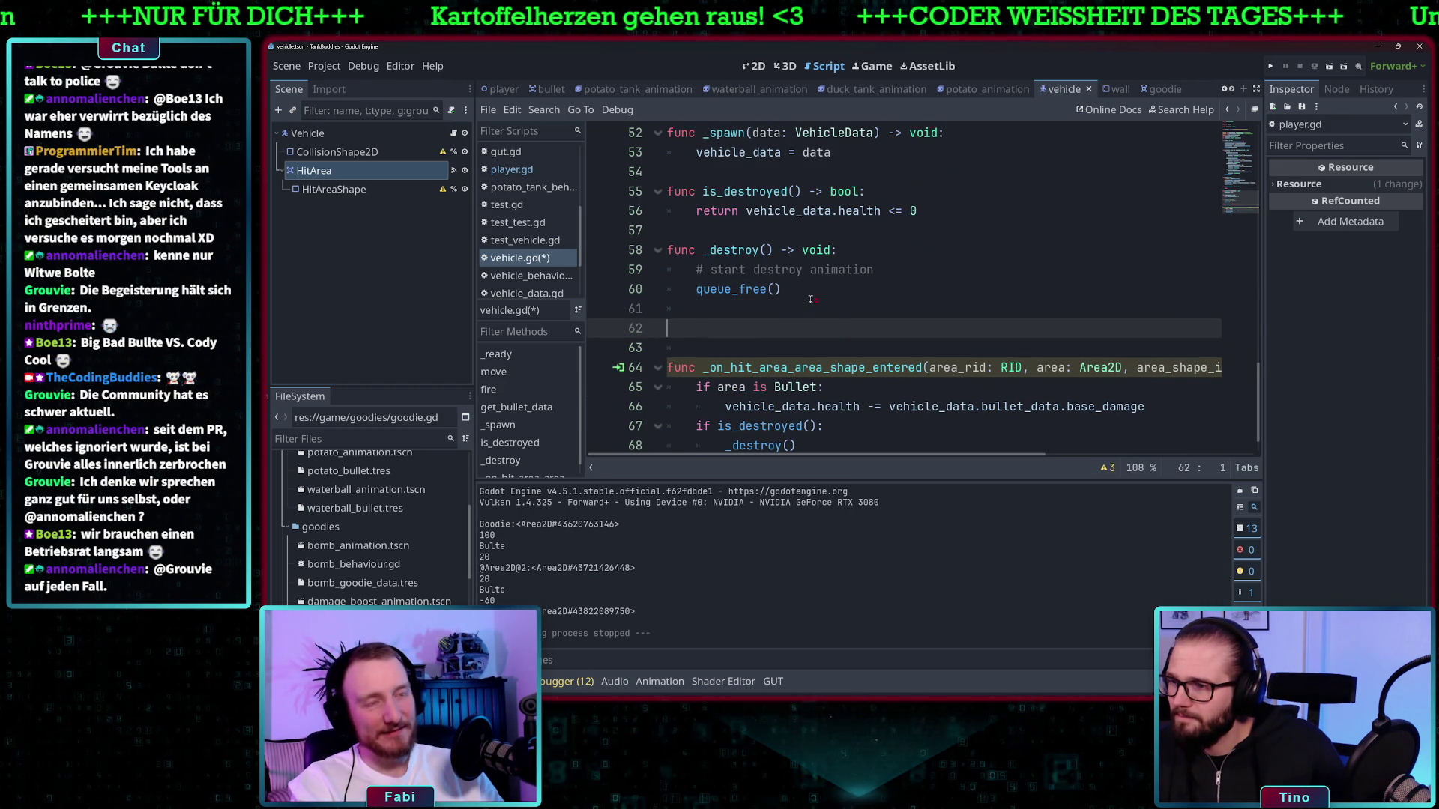
Add an empty _physics_process function to vehicle.gd using the _py autocompletion
{"action": "type", "text": "func_py"}
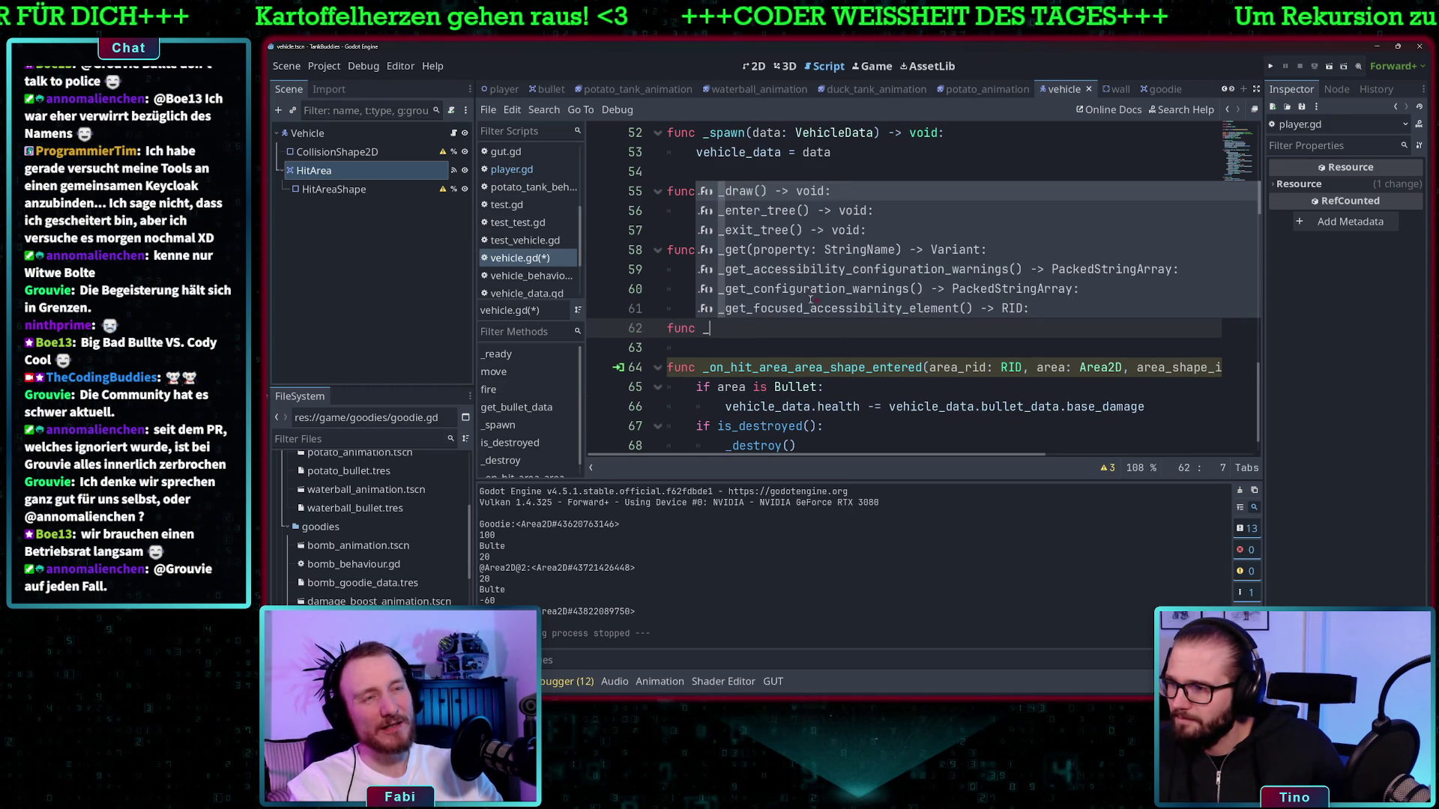
{"action": "key", "text": "Return"}
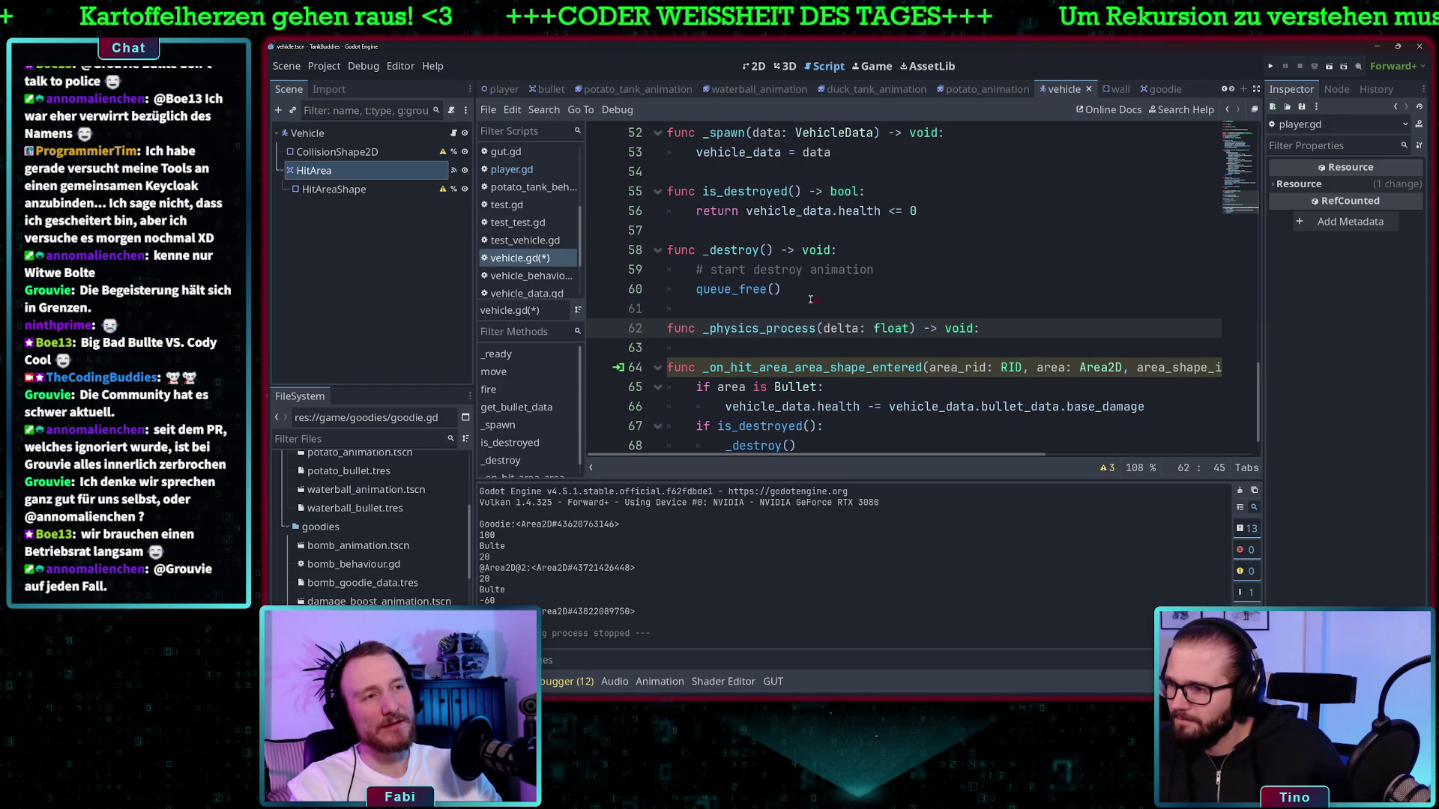
{"action": "key", "text": "Return"}
{"action": "scroll", "coordinate": [810, 299], "scroll_direction": "down", "scroll_amount": 1}
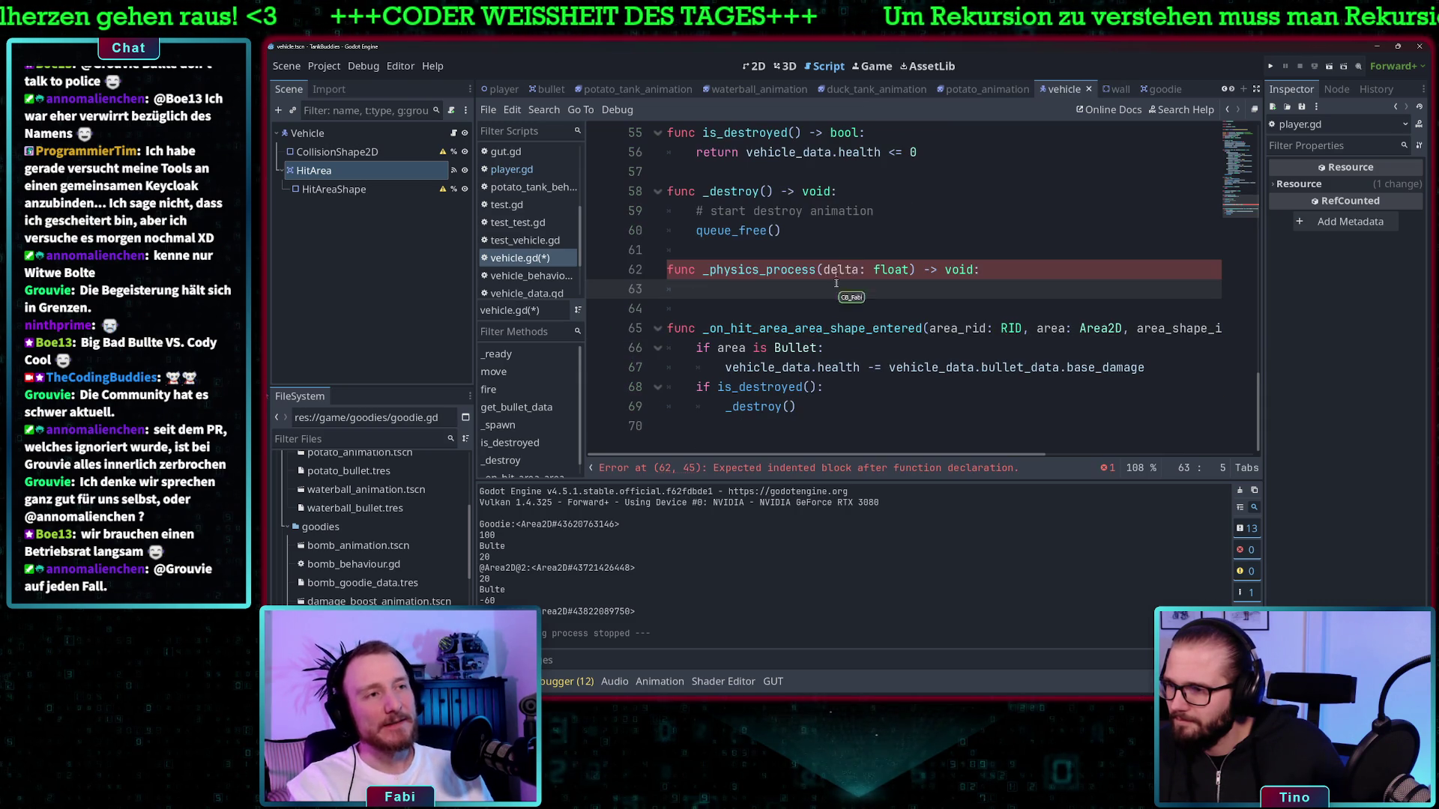
Move the is_destroyed check with its _destroy() call from the hit handler into _physics_process
{"action": "left_click_drag", "start_coordinate": [799, 406], "coordinate": [656, 391]}
{"action": "key", "text": "ctrl+x"}
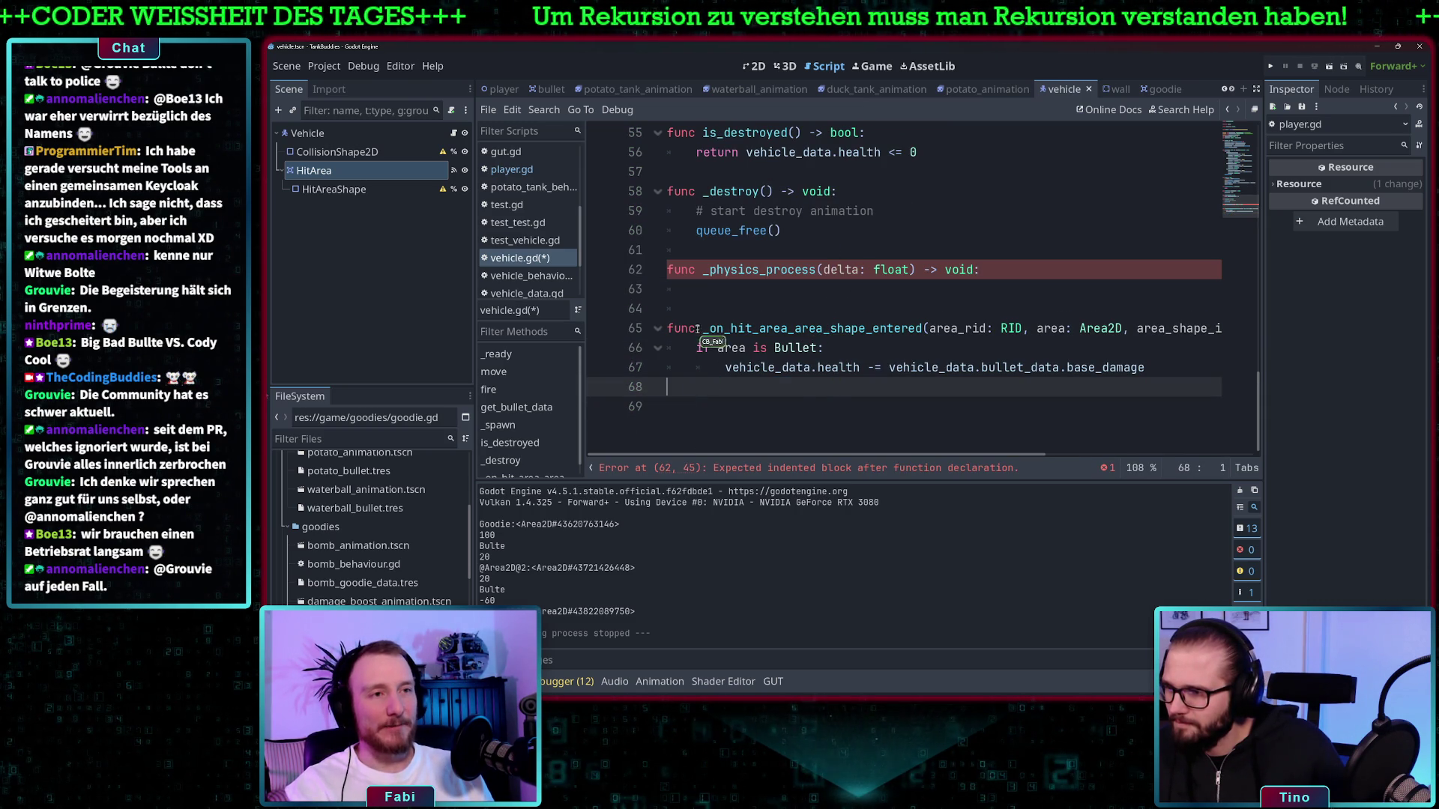
{"action": "left_click", "coordinate": [706, 292]}
{"action": "key", "text": "ctrl+v"}
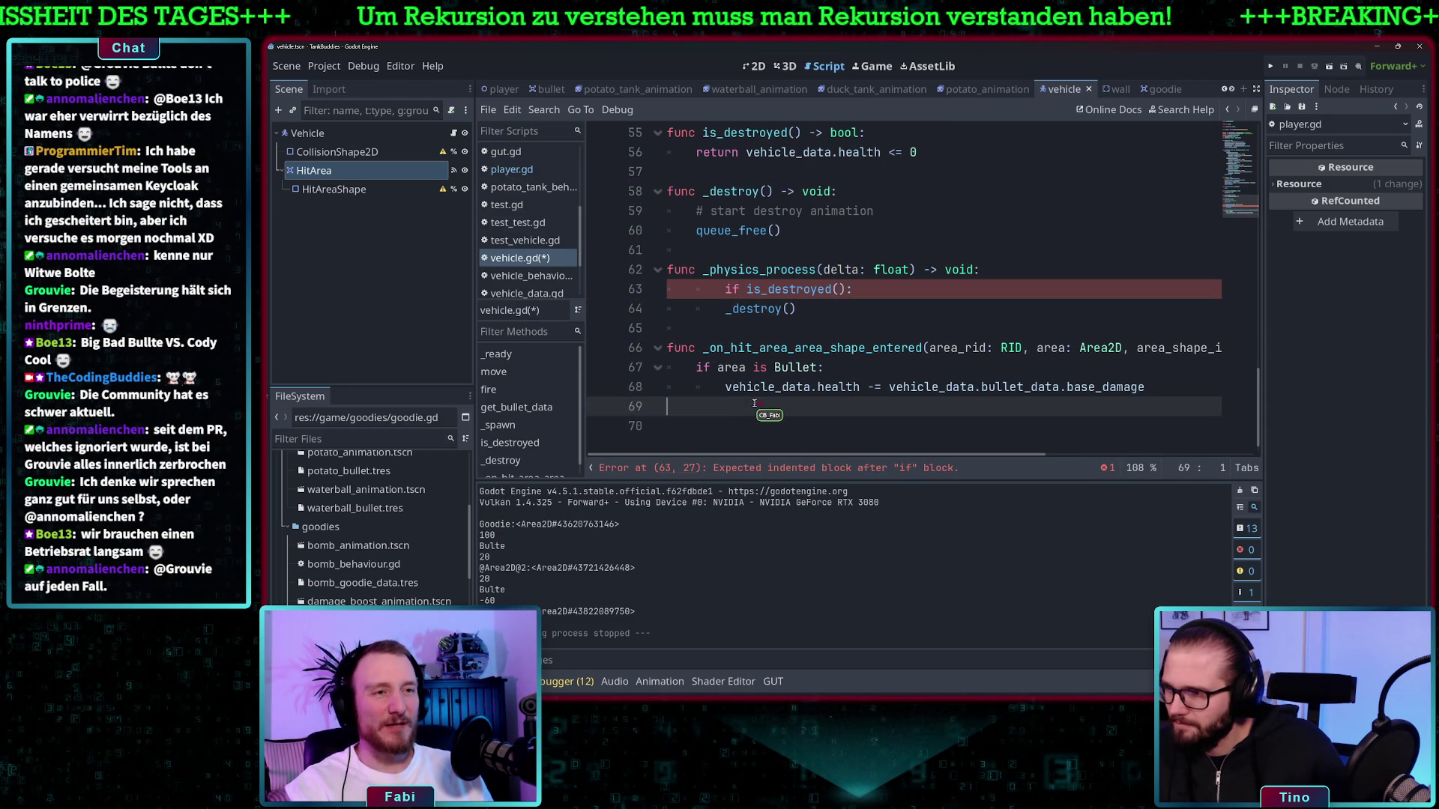
Remove the leftover blank line, unindent the is_destroyed check one level, and save vehicle.gd
{"action": "left_click", "coordinate": [753, 406]}
{"action": "key", "text": "BackSpace"}
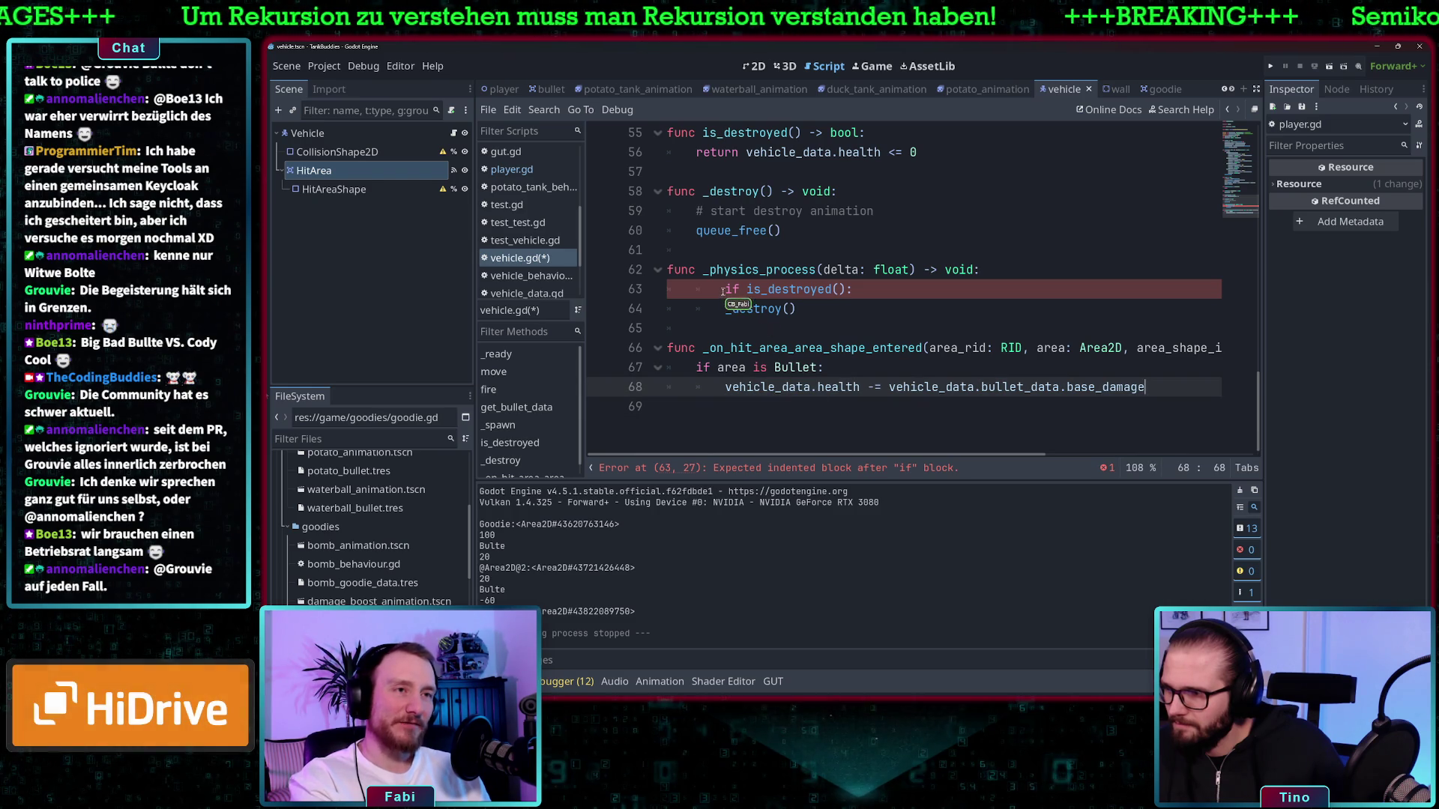
{"action": "left_click", "coordinate": [724, 289]}
{"action": "key", "text": "BackSpace"}
{"action": "left_click", "coordinate": [795, 308]}
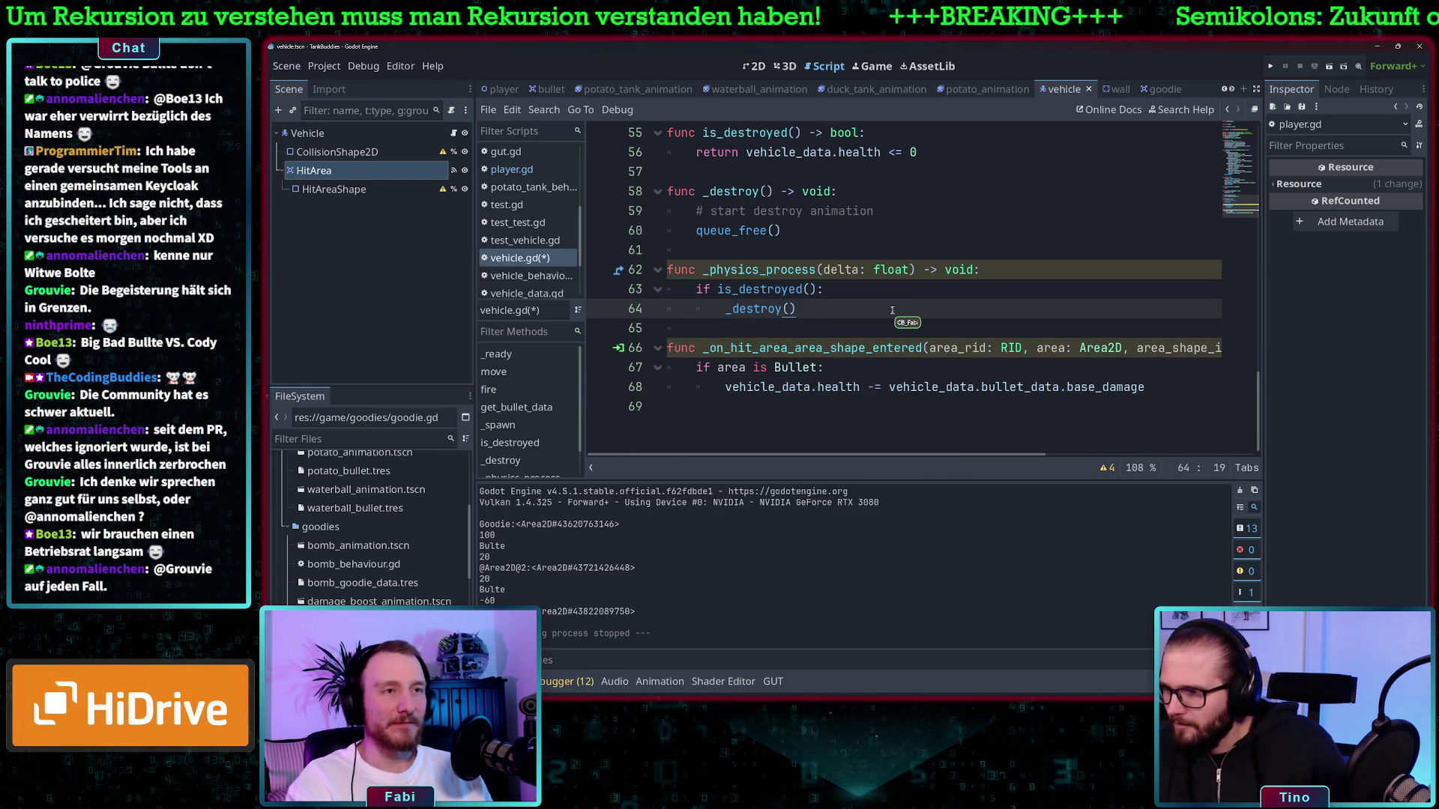
{"action": "scroll", "coordinate": [891, 310], "scroll_direction": "up", "scroll_amount": 2}
{"action": "scroll", "coordinate": [891, 310], "scroll_direction": "down", "scroll_amount": 1}
{"action": "key", "text": "ctrl+s"}
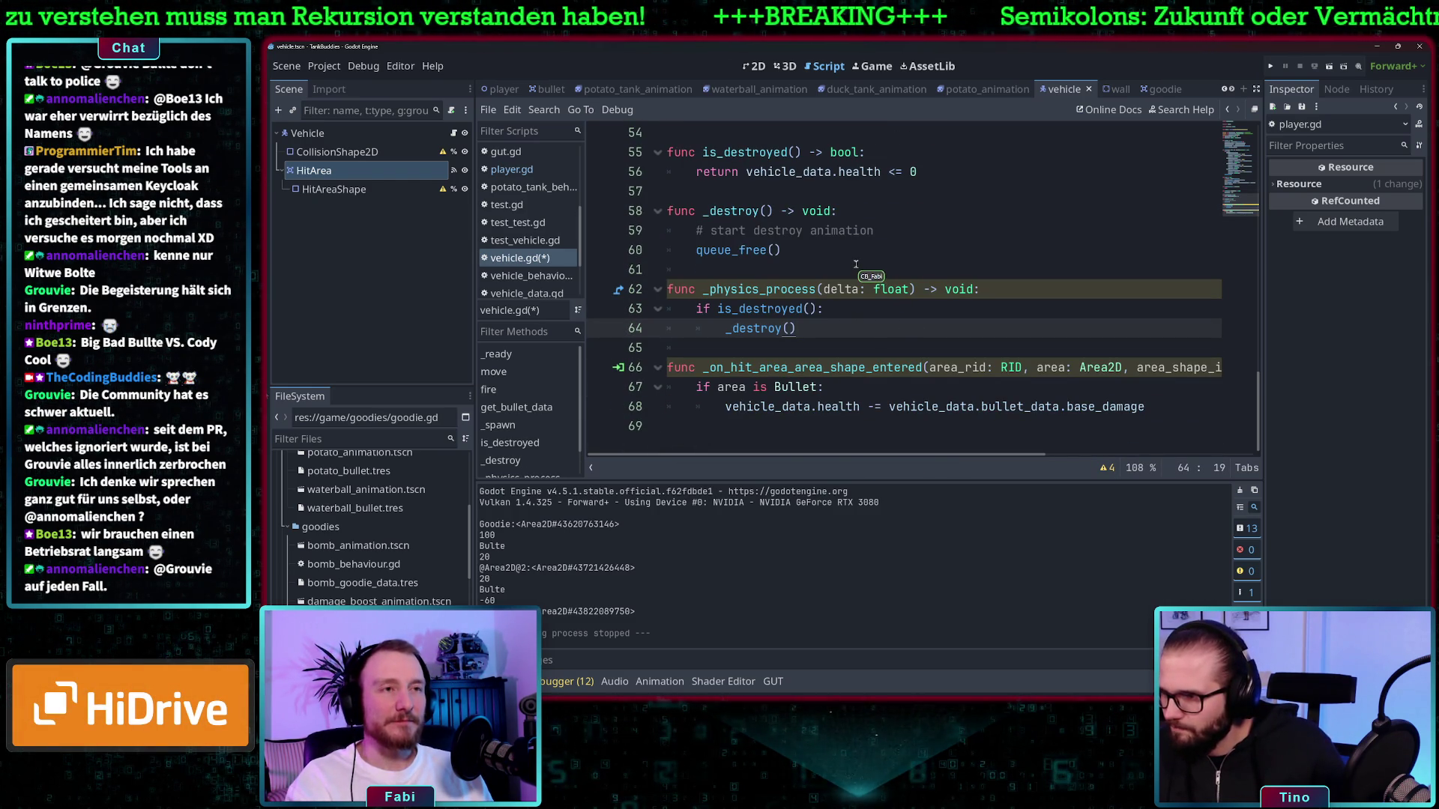
Run the project and drive the green tank right and down to destroy two bombs
{"action": "left_click", "coordinate": [1269, 67]}
{"action": "mouse_move", "coordinate": [1258, 91]}
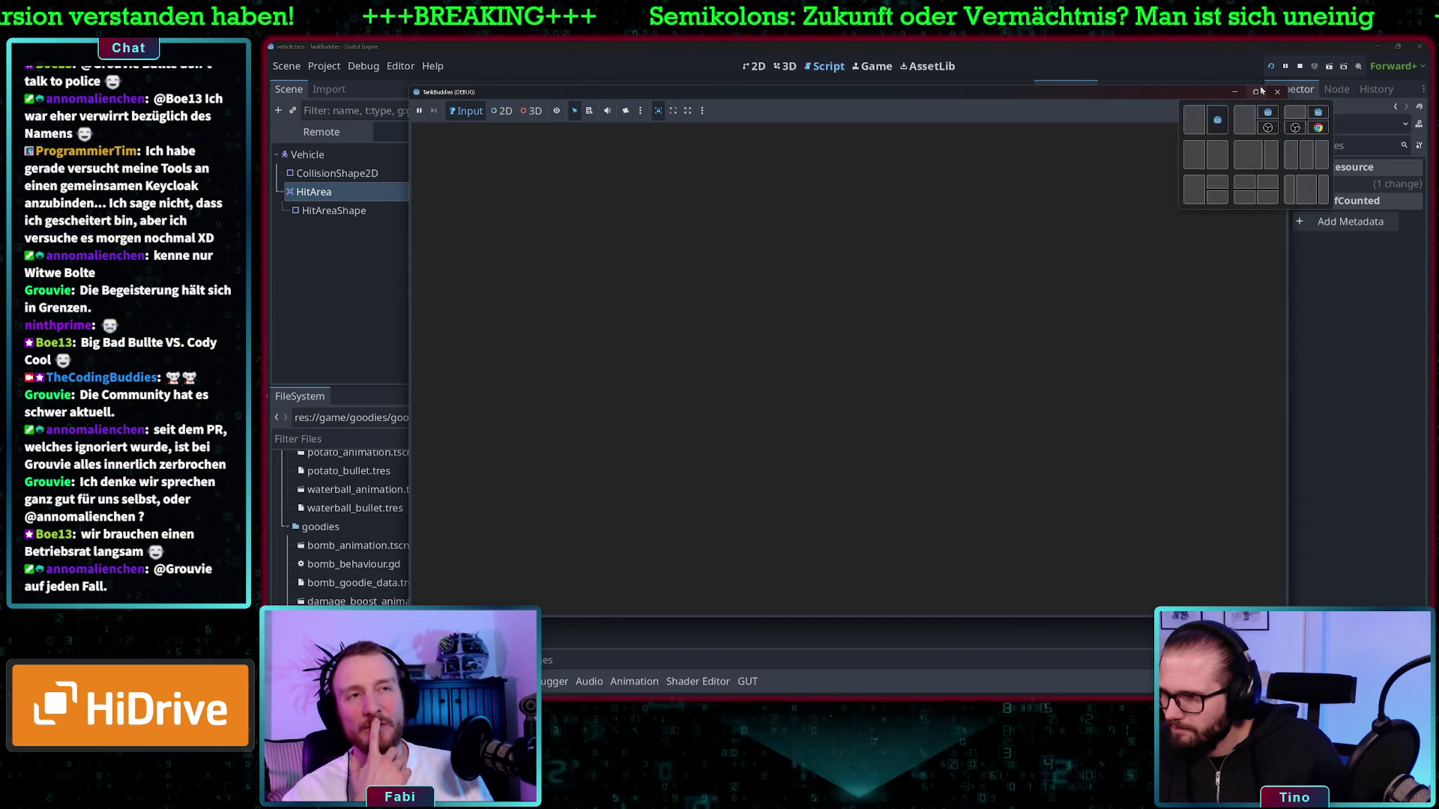
{"action": "key", "text": "d"}
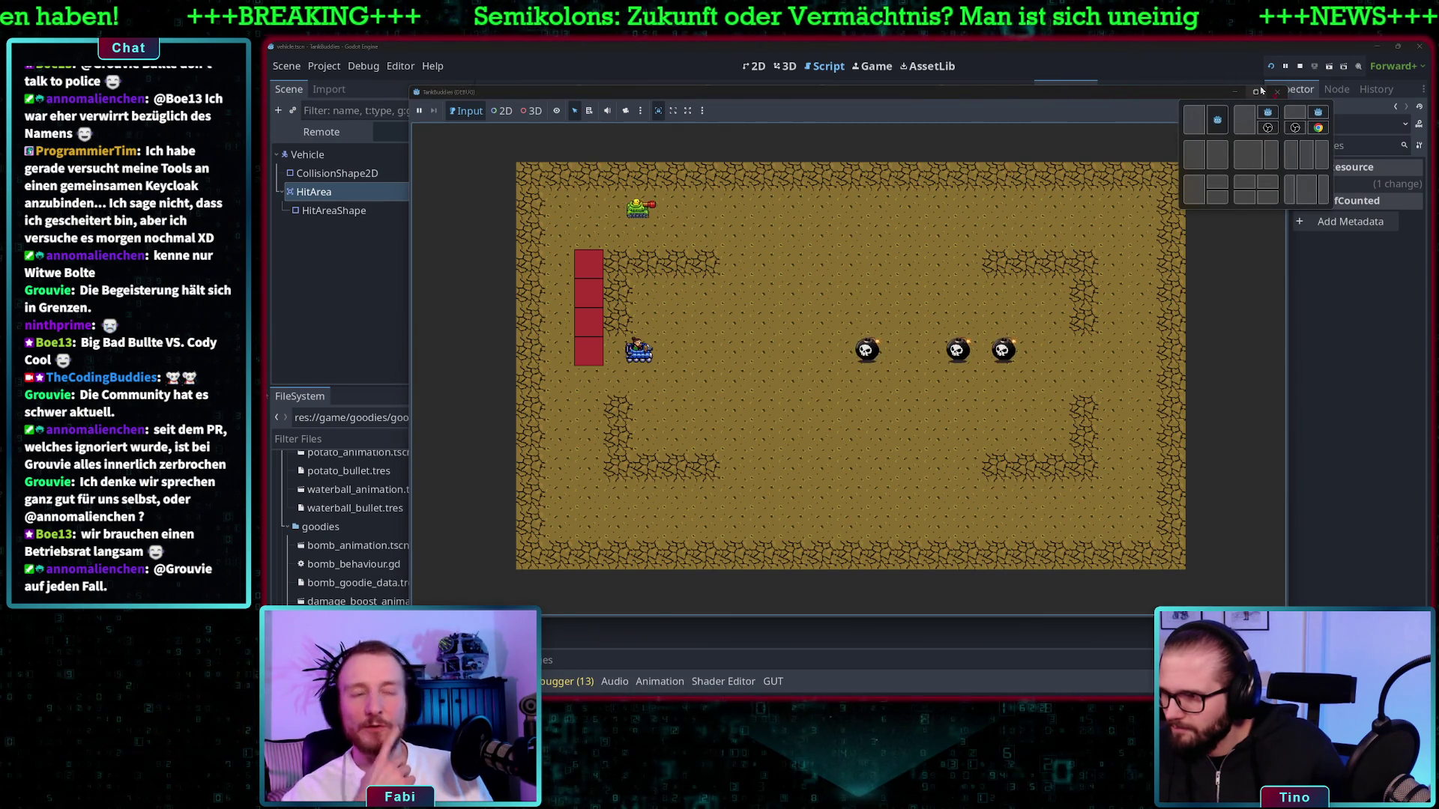
{"action": "key", "text": "s"}
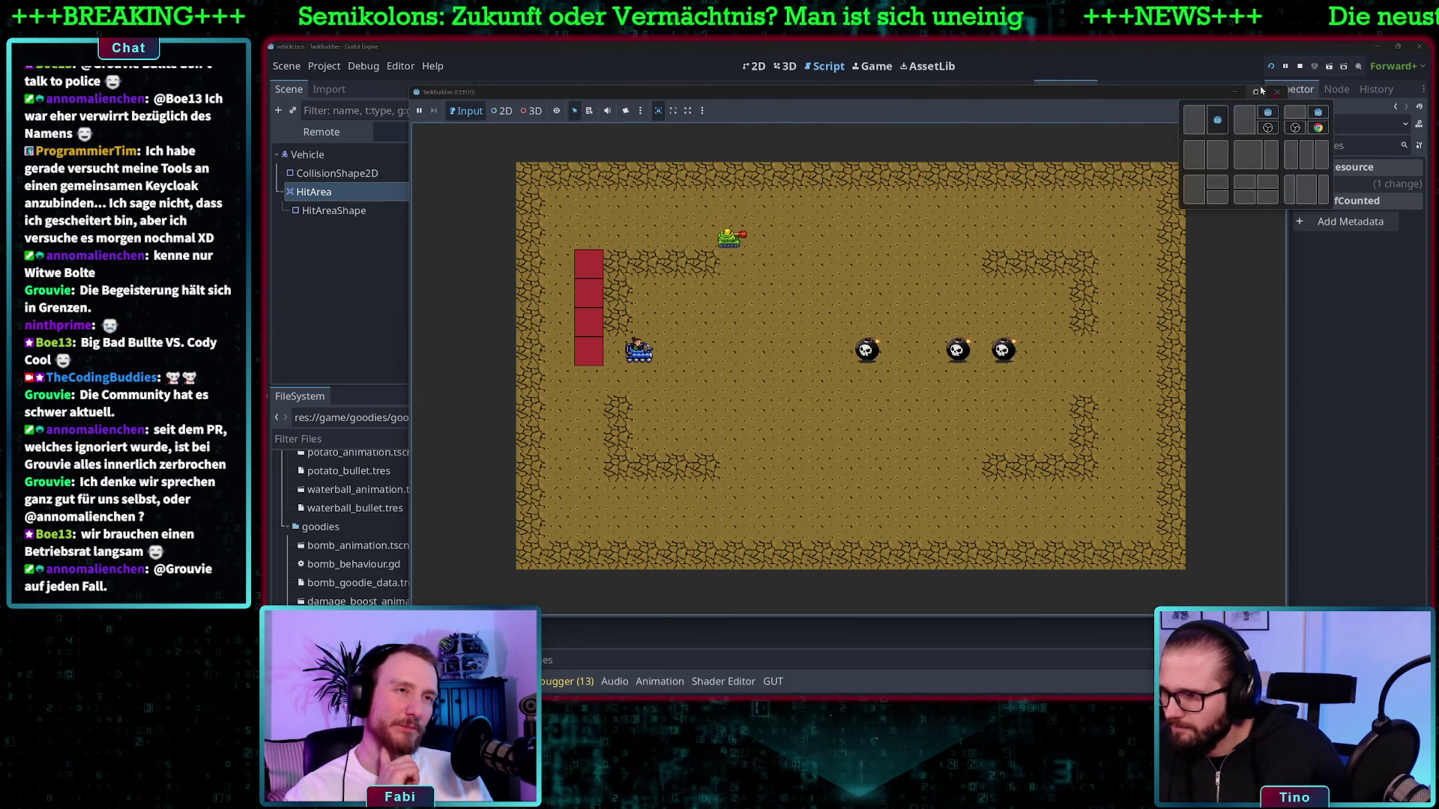
{"action": "key", "text": "d"}
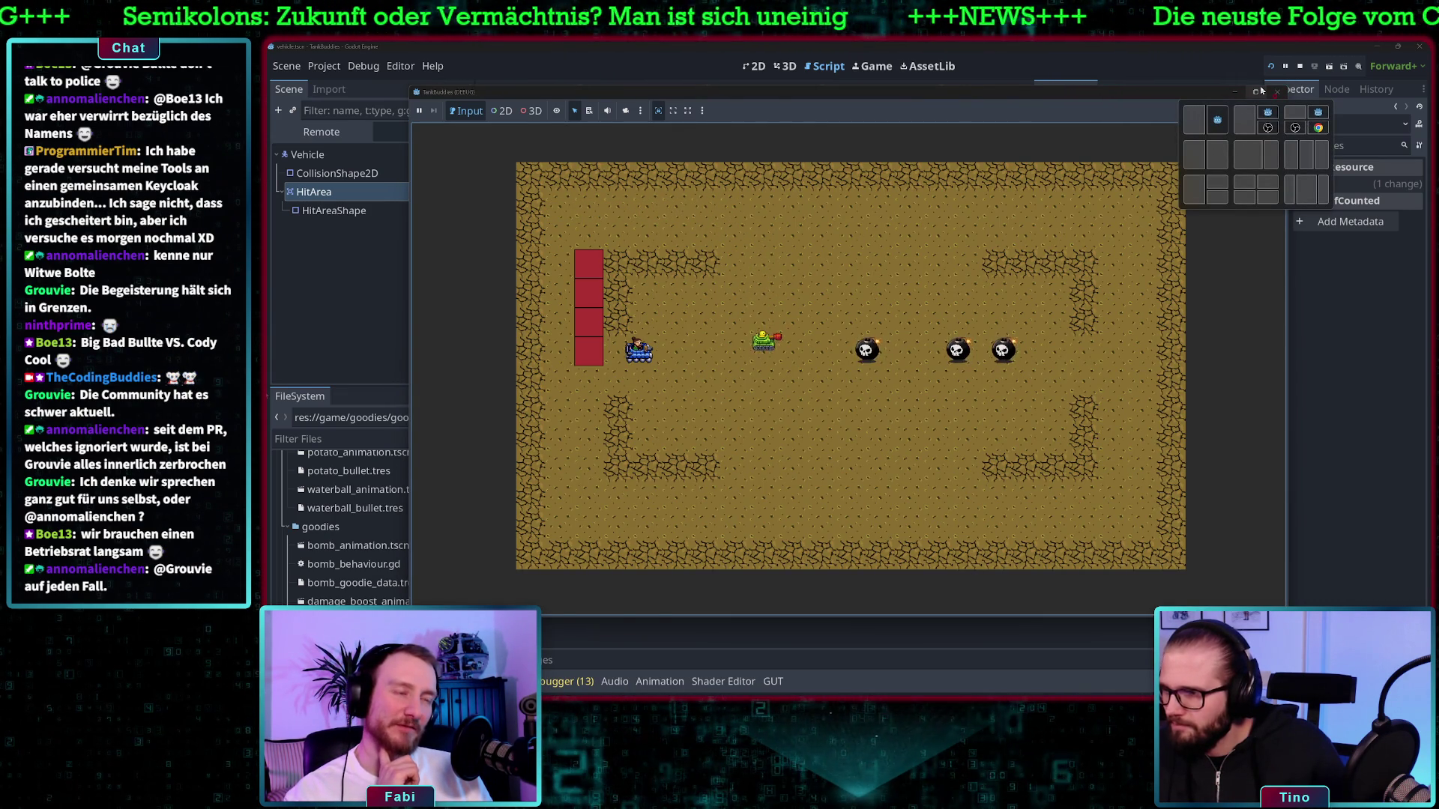
{"action": "key", "text": "d"}
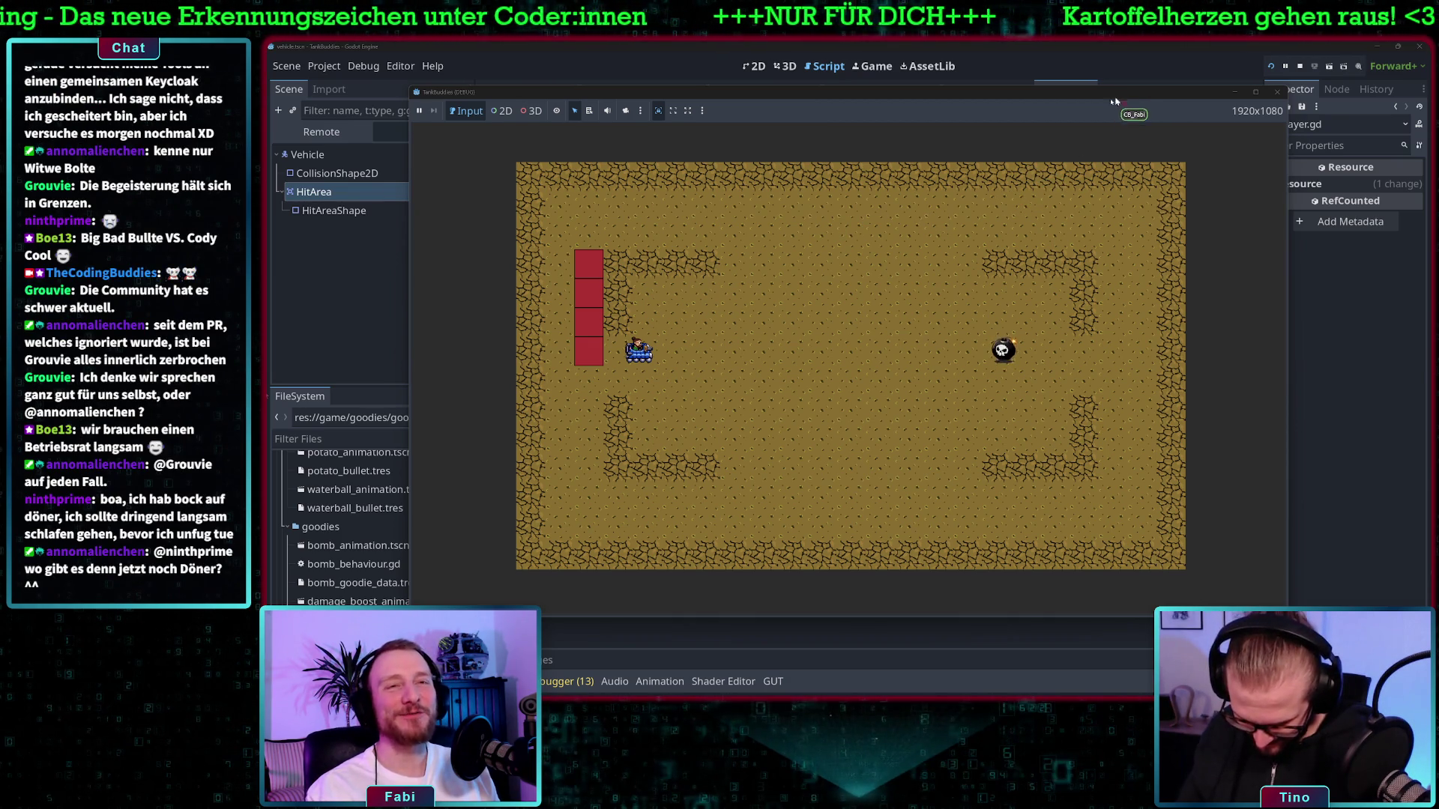
{"action": "left_click_drag", "start_coordinate": [1124, 95], "coordinate": [1099, 107]}
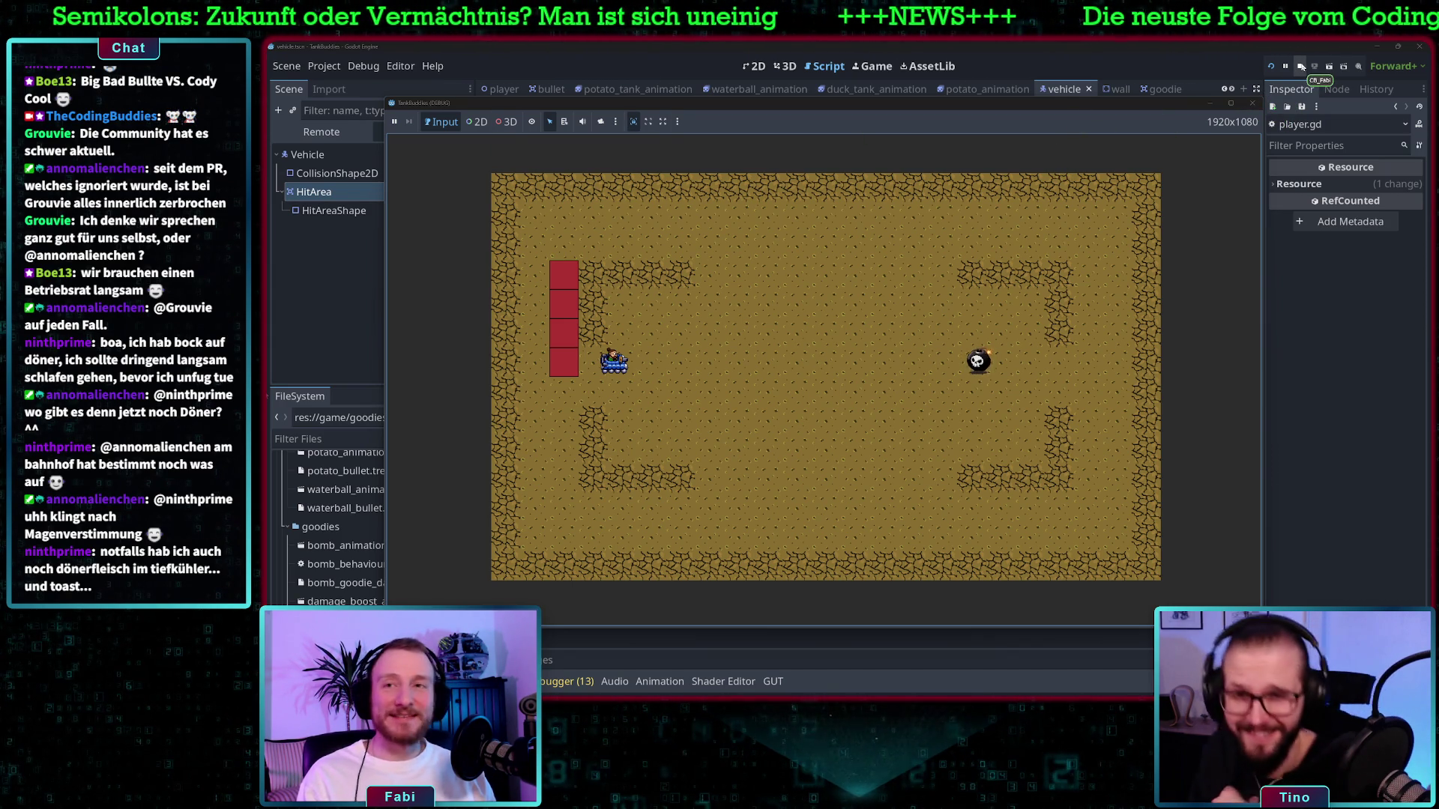
{"action": "left_click", "coordinate": [1300, 67]}
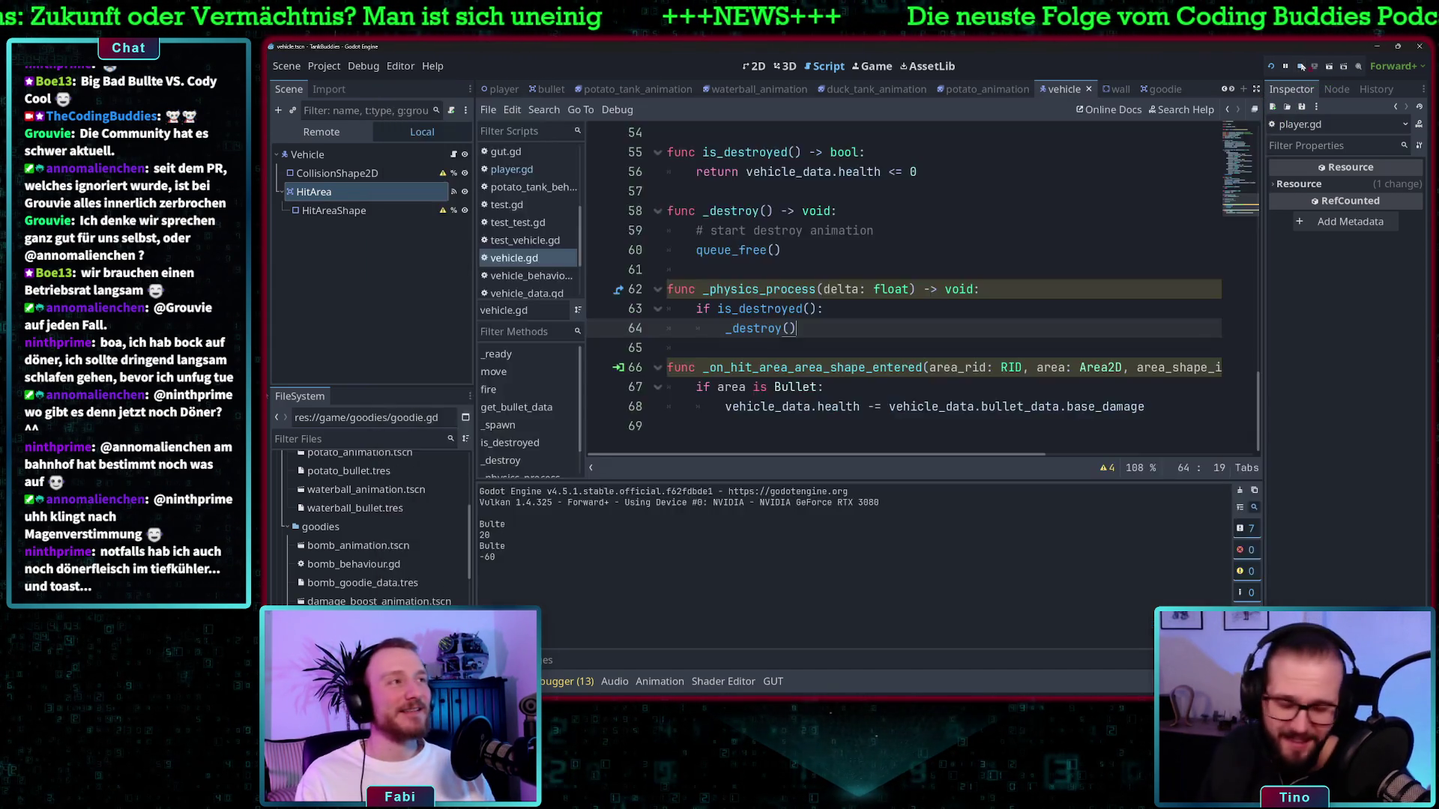
{"action": "left_click", "coordinate": [909, 288]}
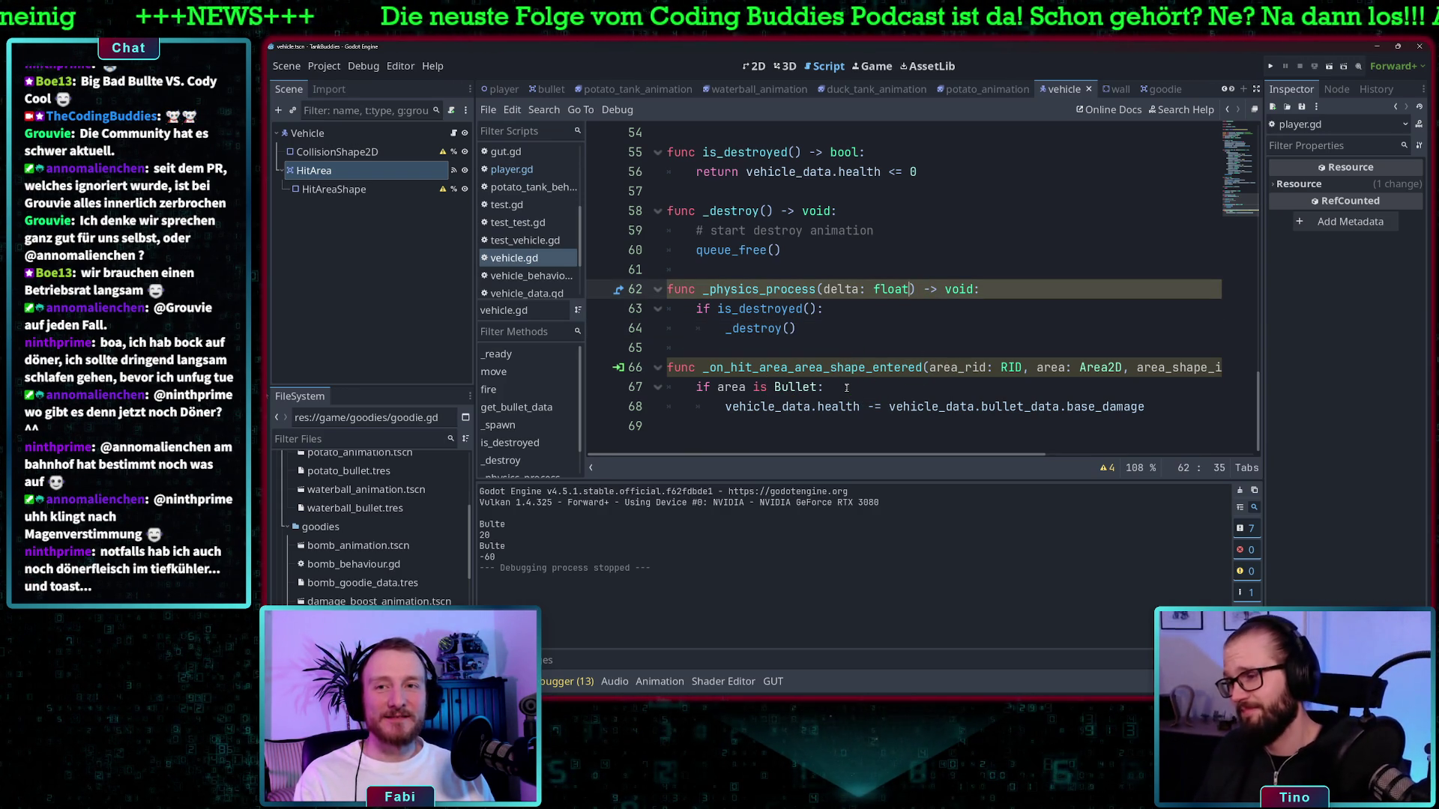
{"action": "left_click", "coordinate": [846, 387]}
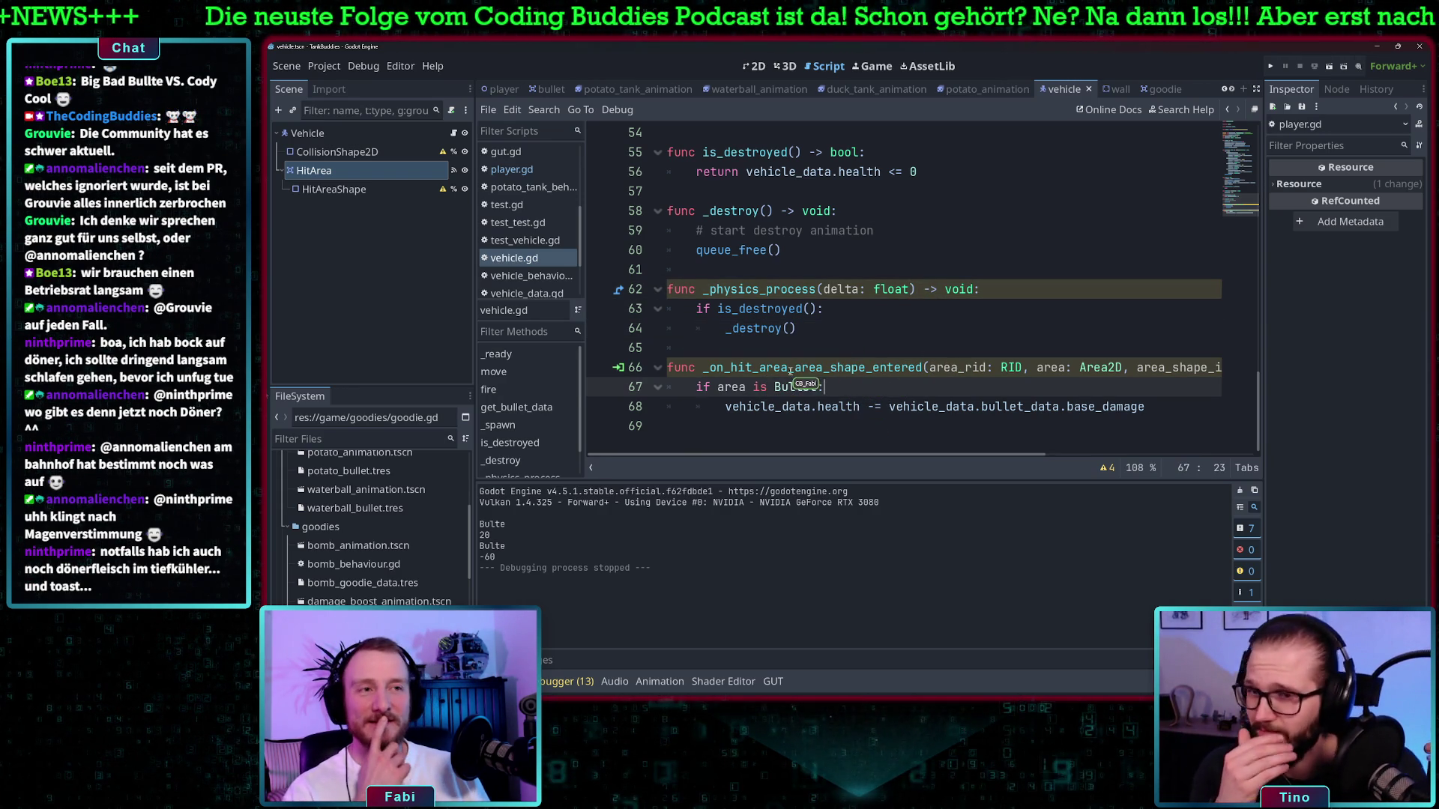
{"action": "scroll", "coordinate": [790, 370], "scroll_direction": "up", "scroll_amount": 2}
{"action": "scroll", "coordinate": [825, 322], "scroll_direction": "down", "scroll_amount": 2}
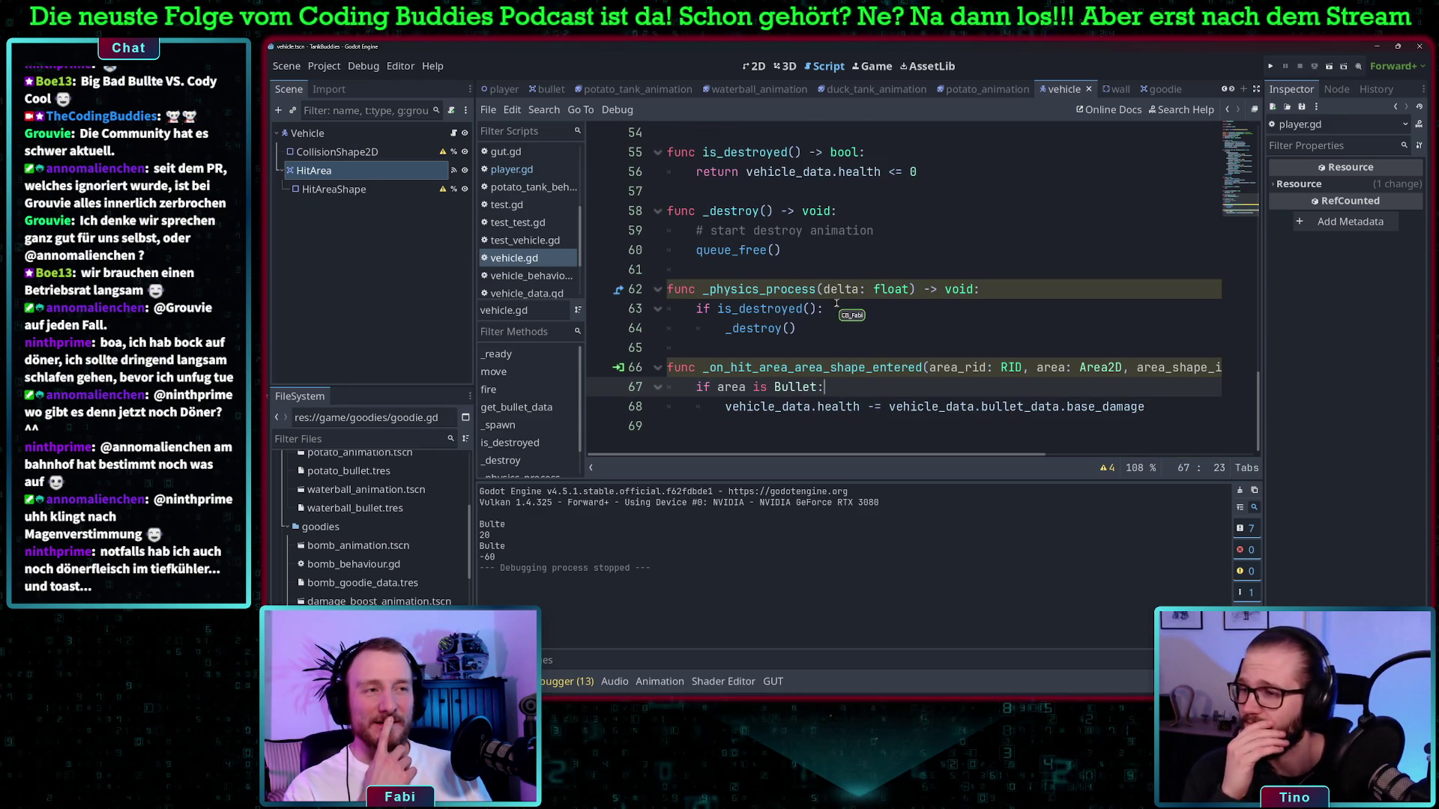
{"action": "left_click", "coordinate": [838, 289]}
{"action": "double_click", "coordinate": [837, 289]}
{"action": "type", "text": "_"}
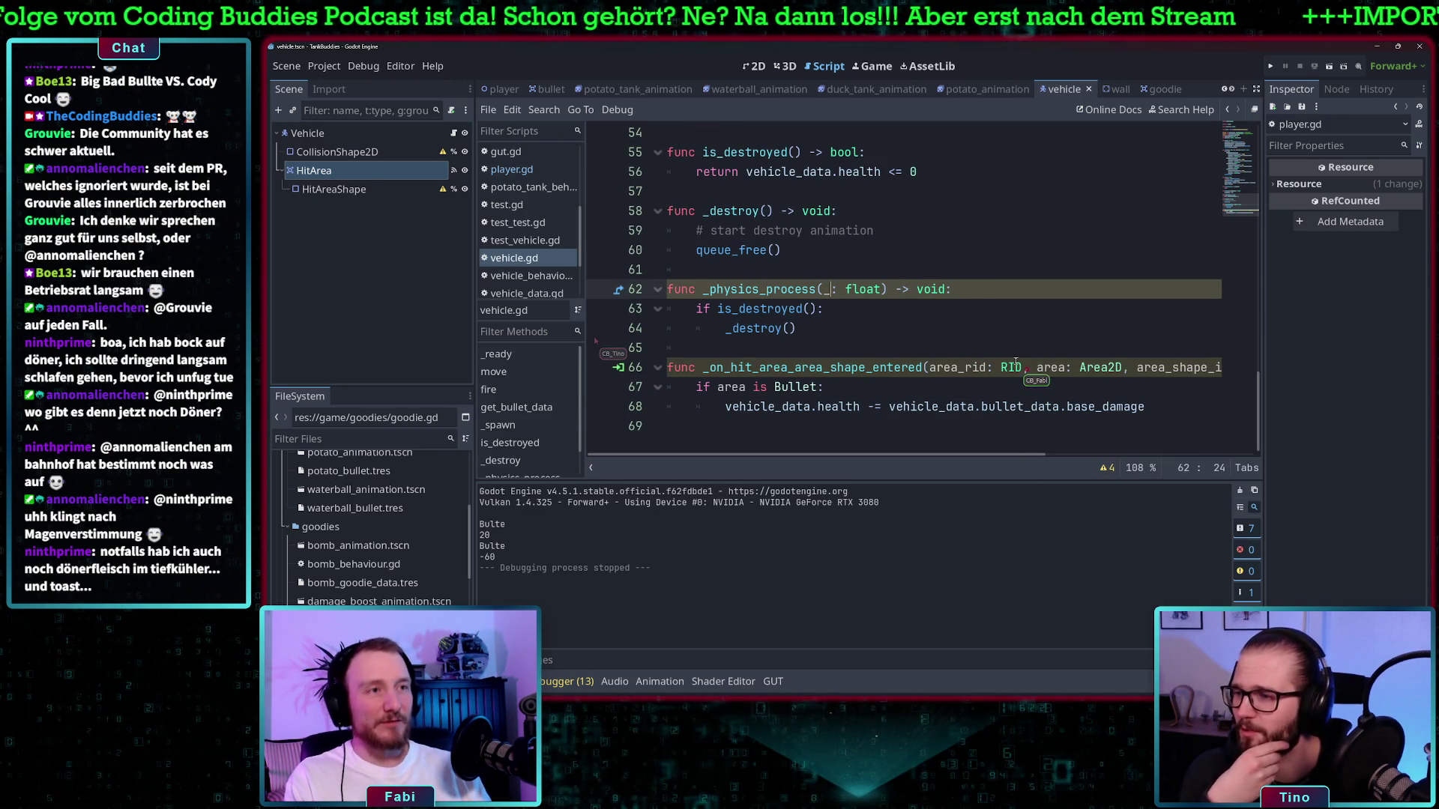
{"action": "left_click", "coordinate": [936, 309]}
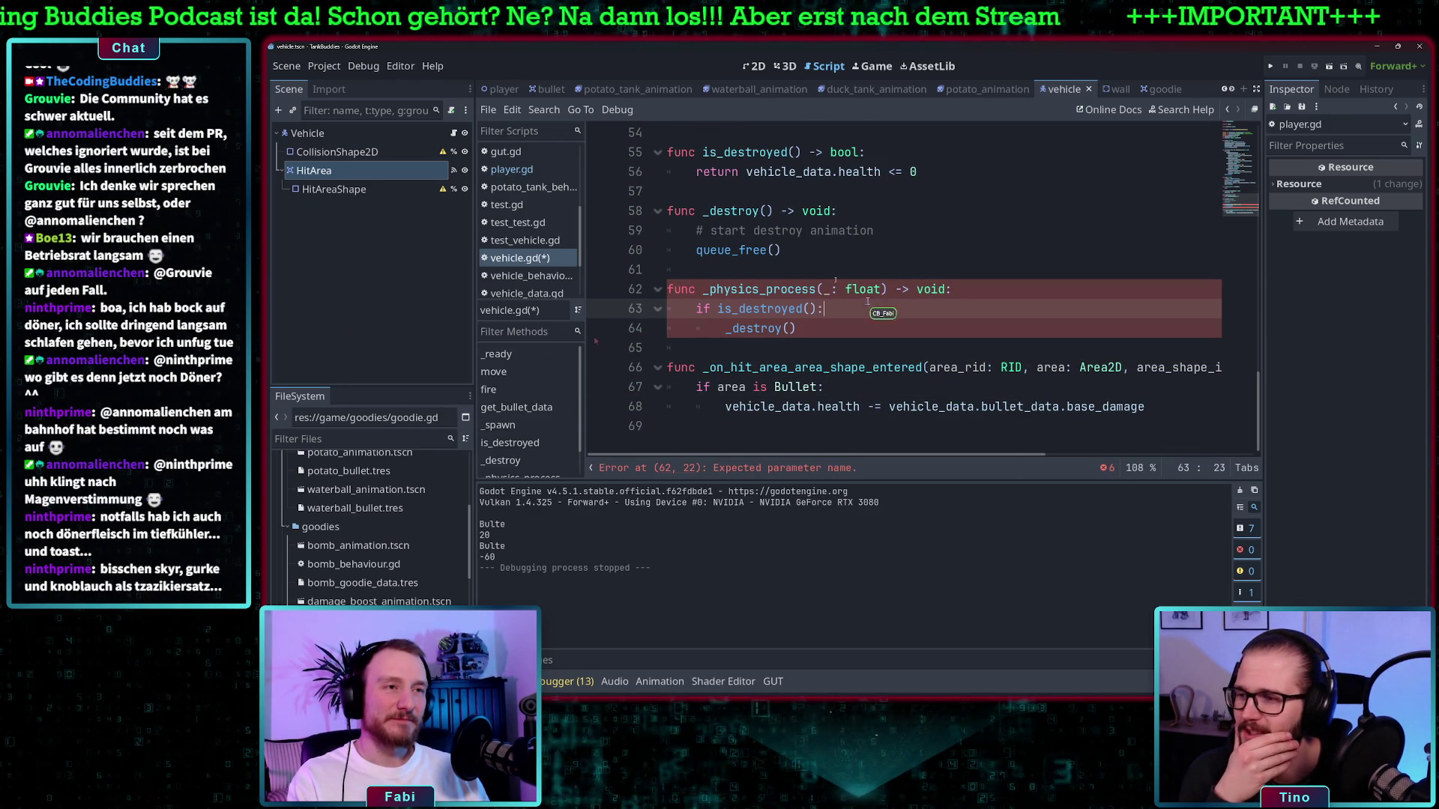
{"action": "left_click", "coordinate": [830, 290]}
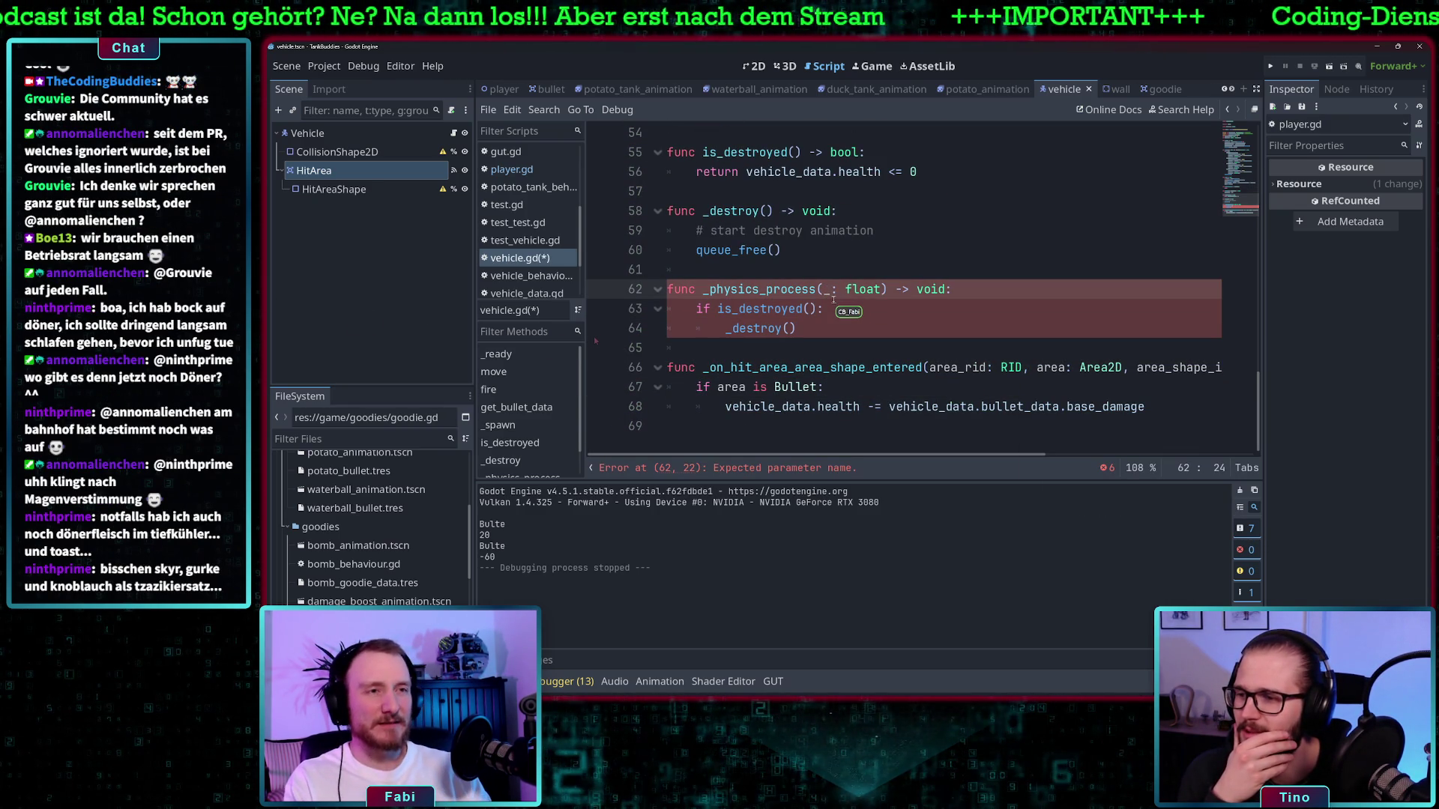
{"action": "key", "text": "BackSpace"}
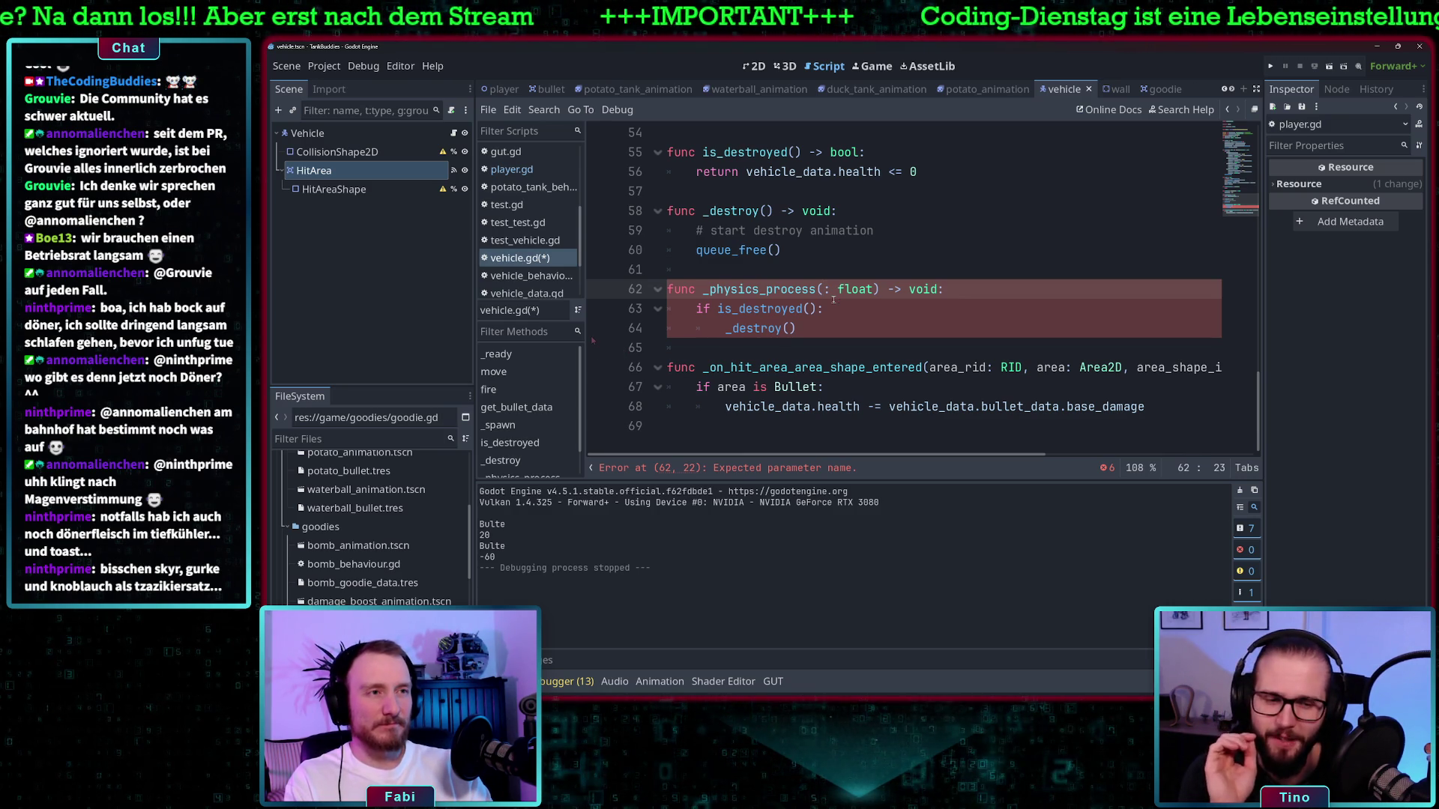
{"action": "type", "text": "delta"}
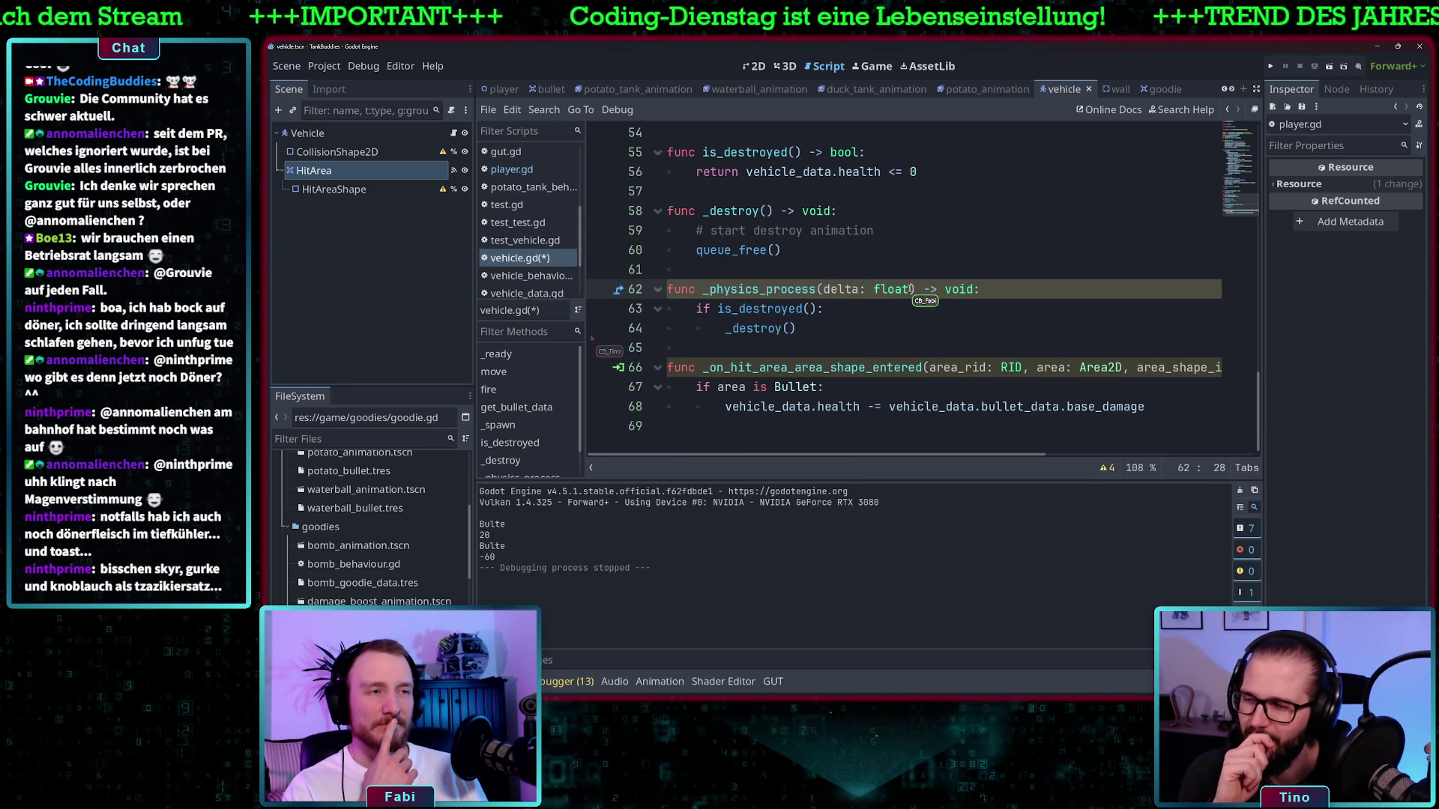
Show the Debugger's script warnings and rename the unused delta parameter on line 62 to _delta
{"action": "left_click", "coordinate": [552, 682]}
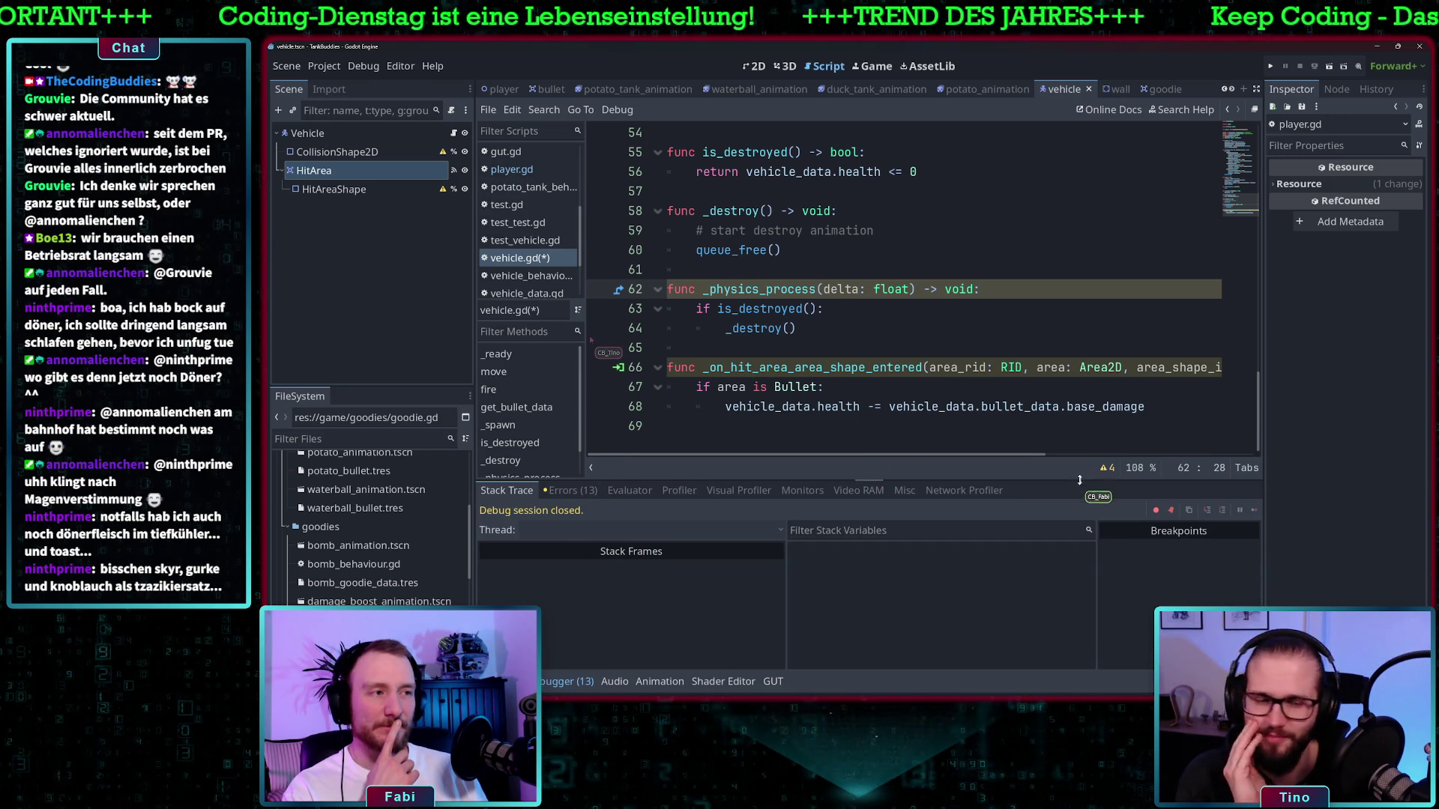
{"action": "left_click", "coordinate": [1106, 467]}
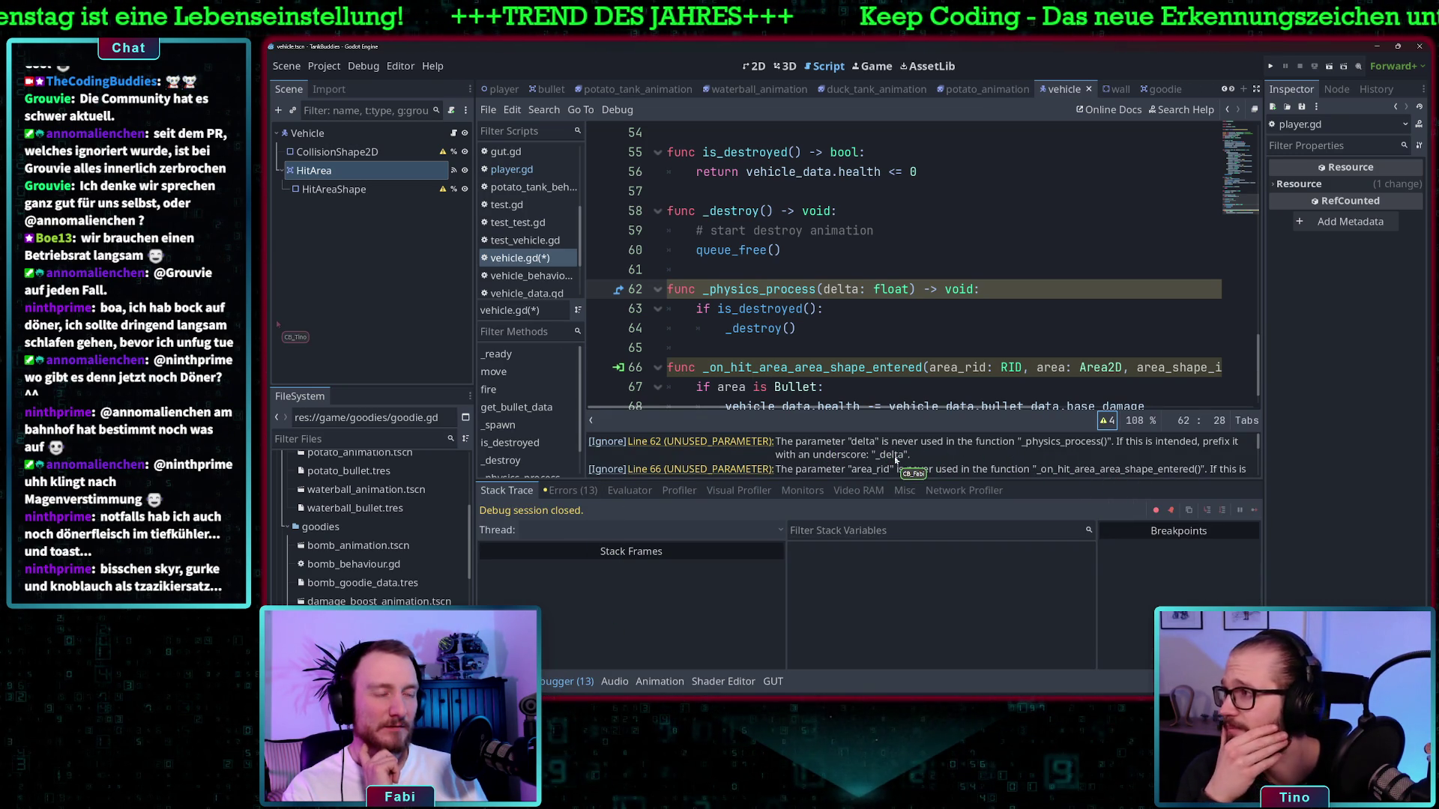
{"action": "left_click", "coordinate": [822, 289]}
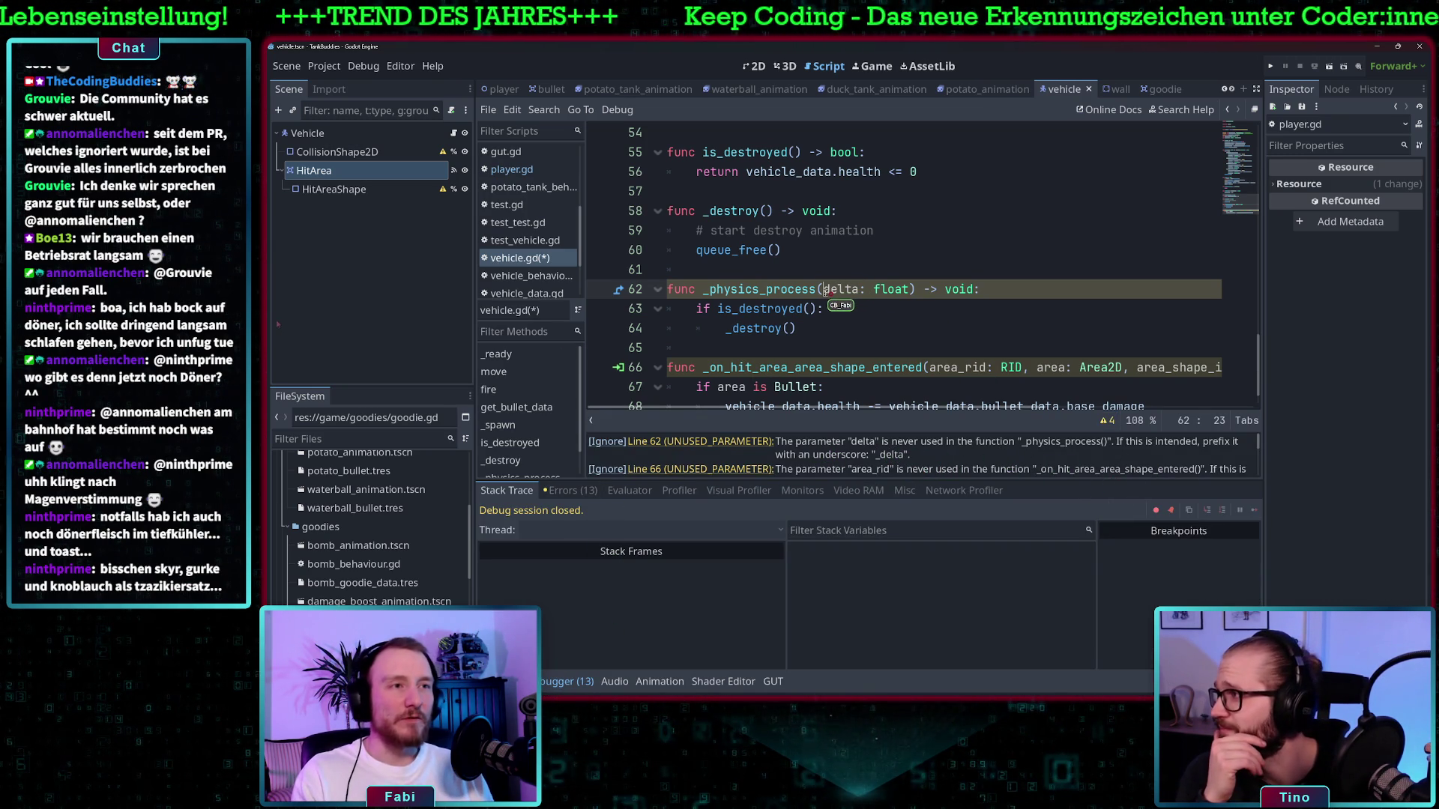
{"action": "type", "text": "_"}
{"action": "key", "text": "Up"}
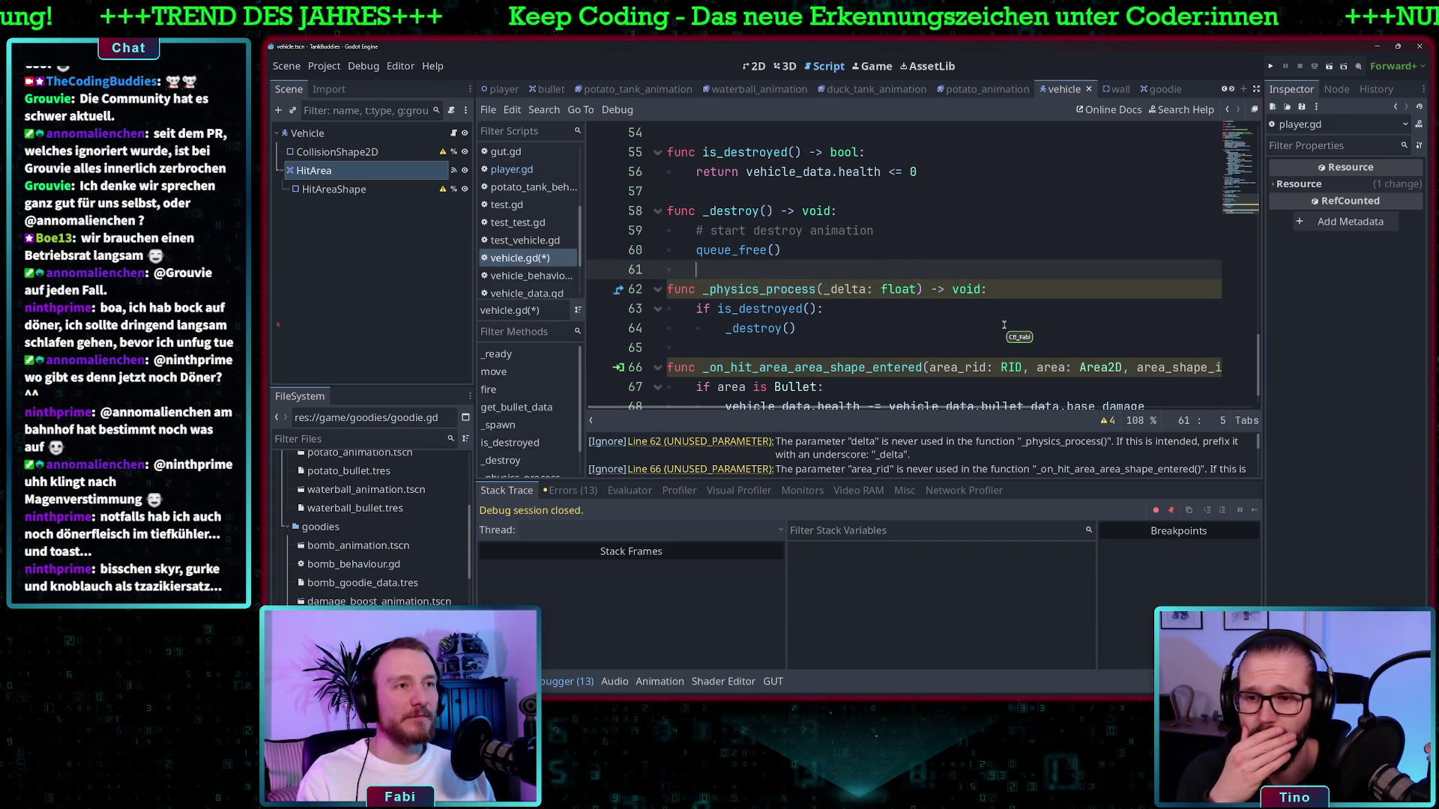
Prefix area_rid, area_shape_index and local_shape_index on line 66 with underscores
{"action": "left_click", "coordinate": [966, 316]}
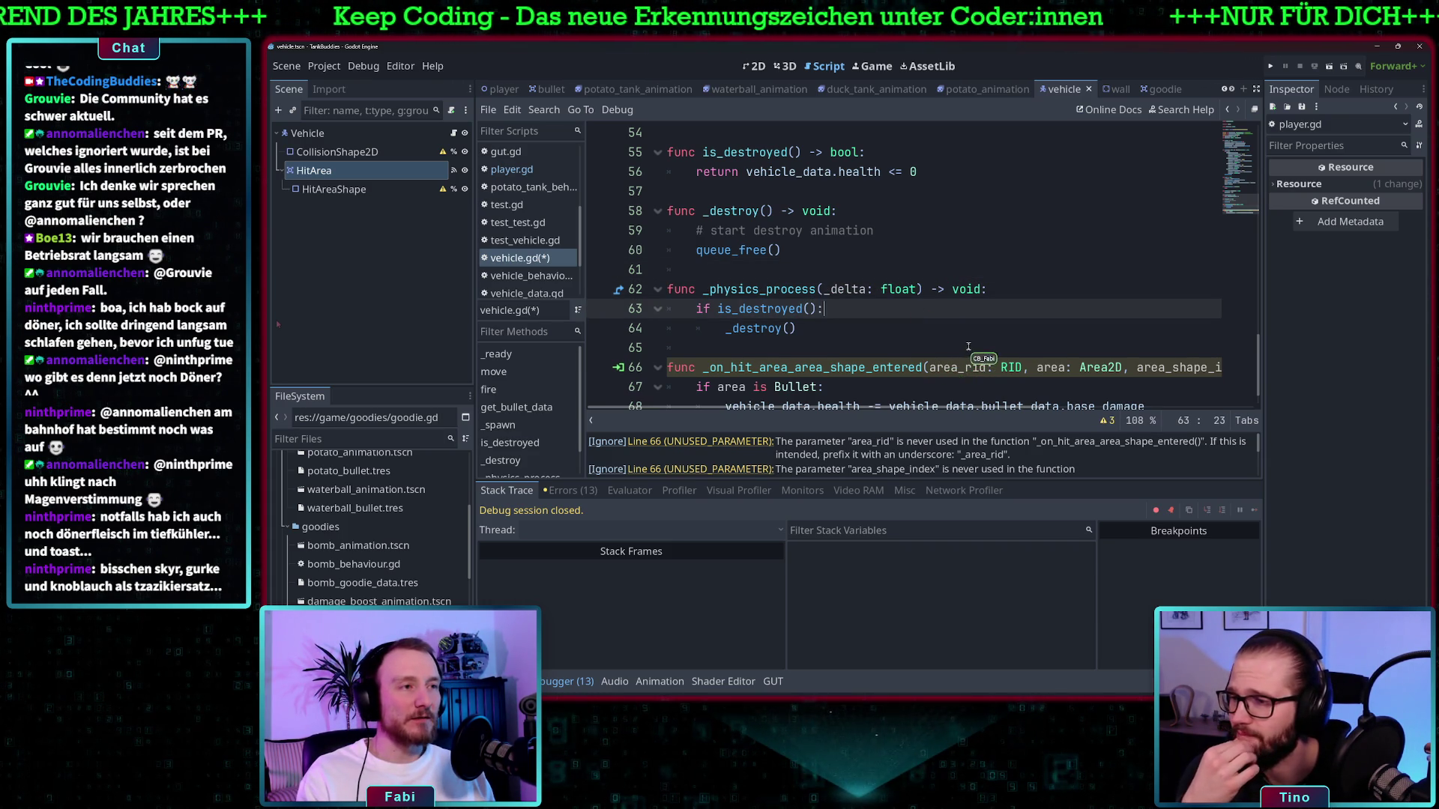
{"action": "scroll", "coordinate": [968, 347], "scroll_direction": "down", "scroll_amount": 1}
{"action": "left_click", "coordinate": [930, 330]}
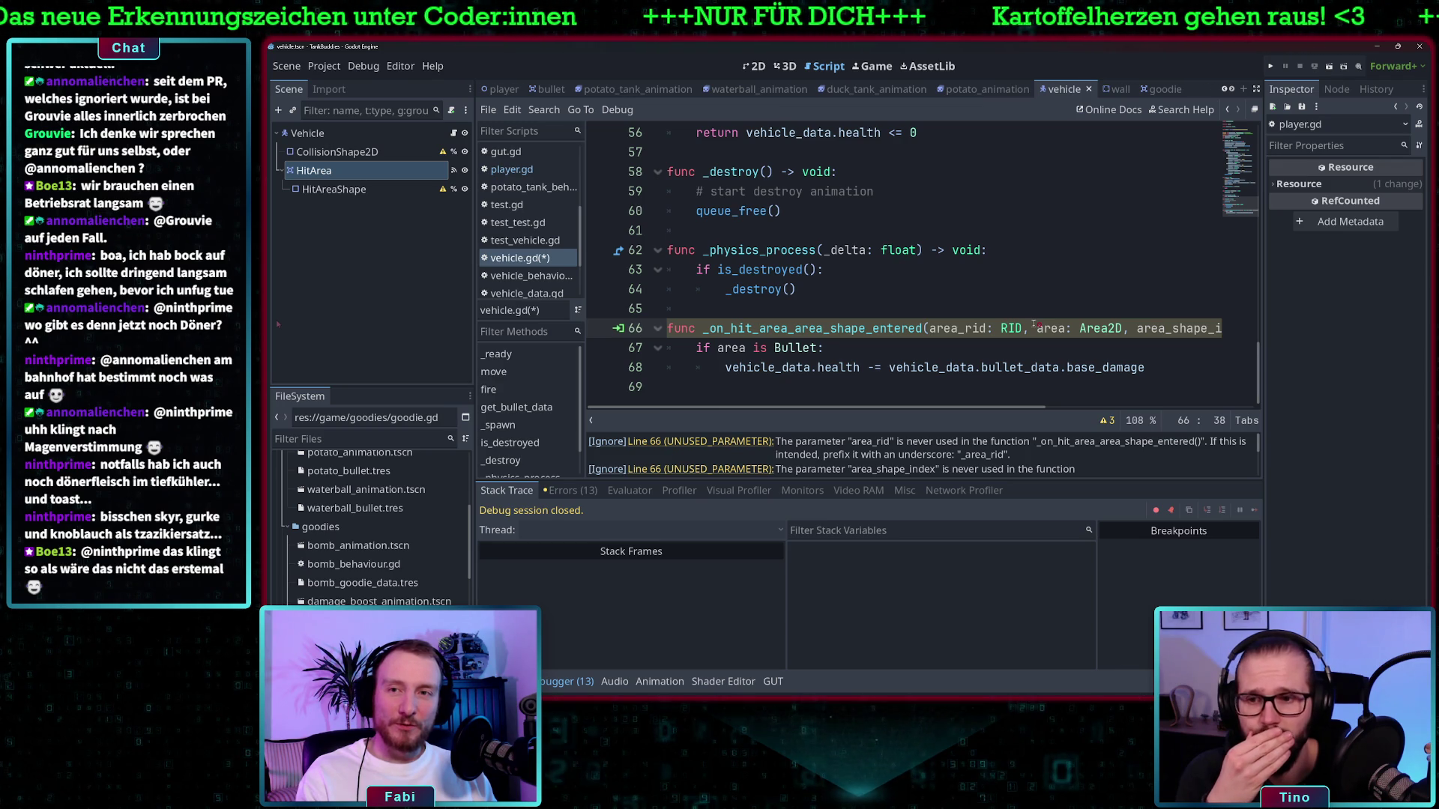
{"action": "type", "text": "_"}
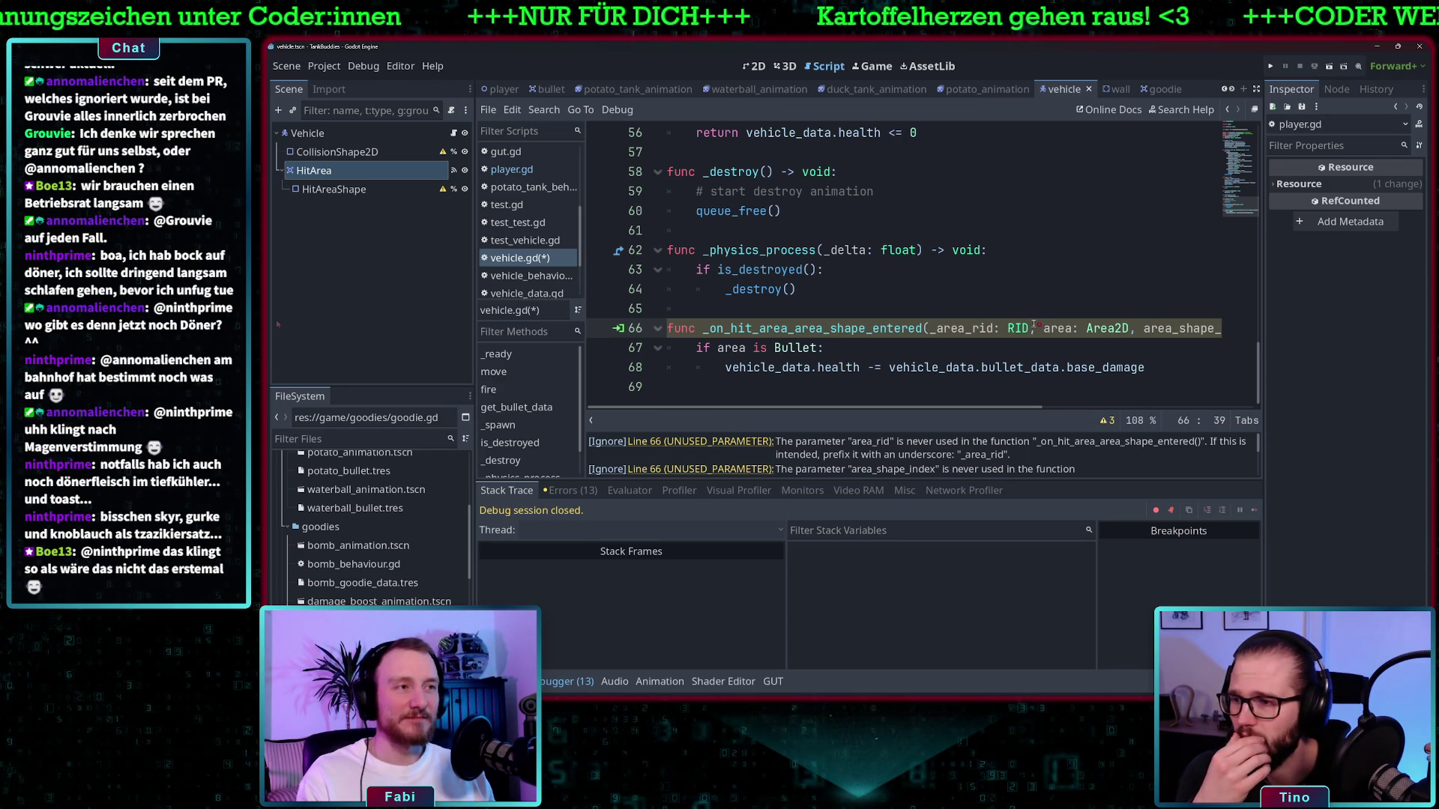
{"action": "scroll", "coordinate": [1034, 326], "scroll_direction": "right", "scroll_amount": 5}
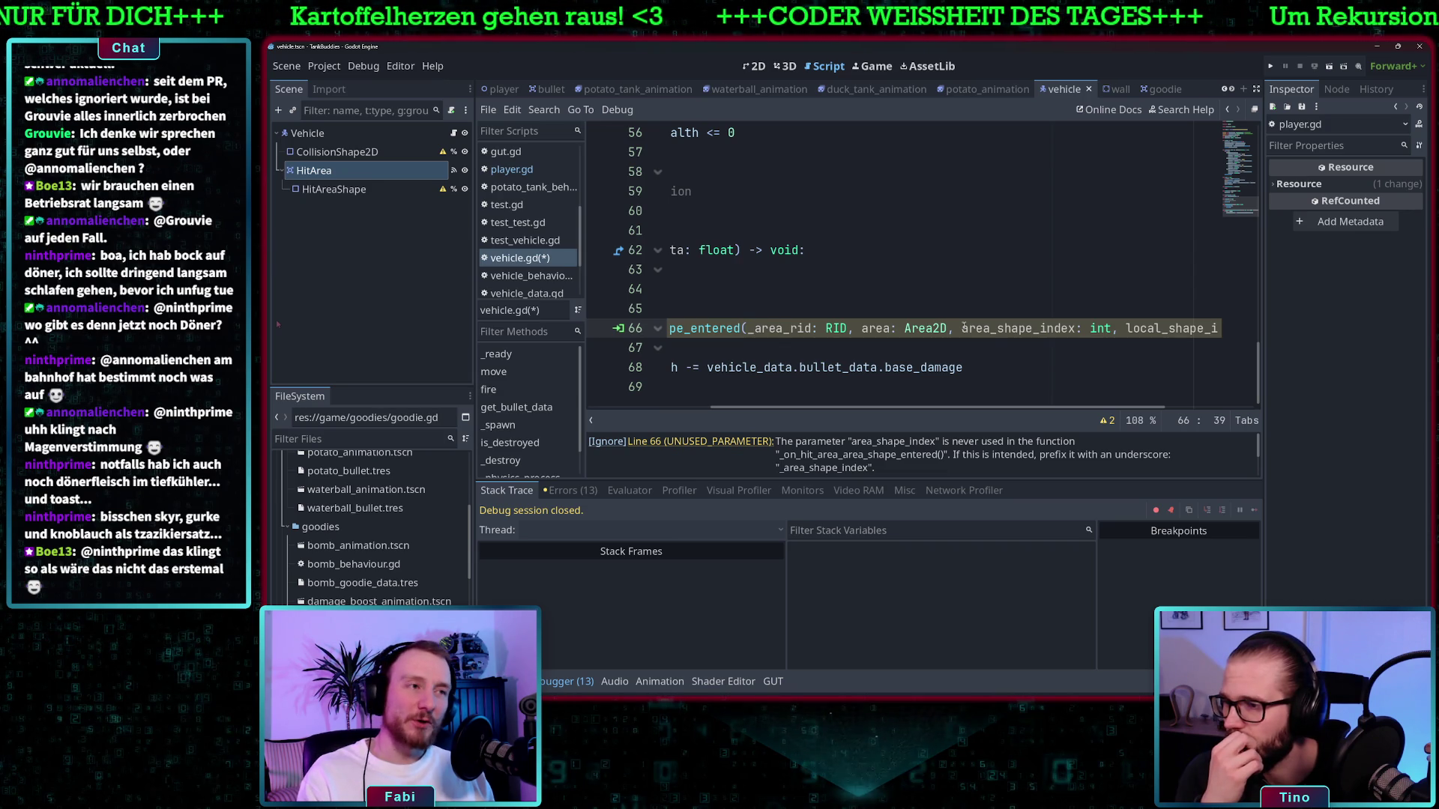
{"action": "left_click", "coordinate": [963, 328]}
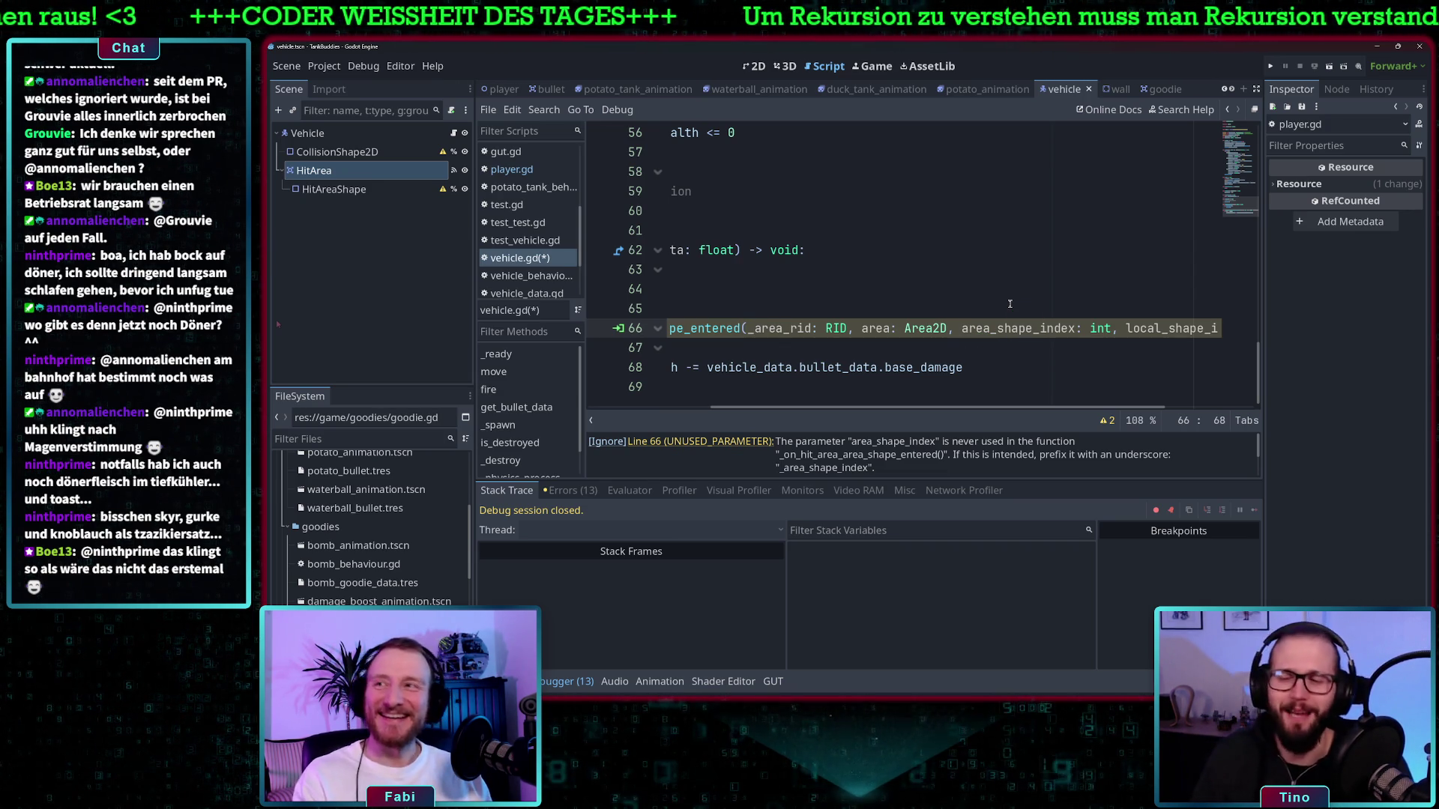
{"action": "type", "text": "_"}
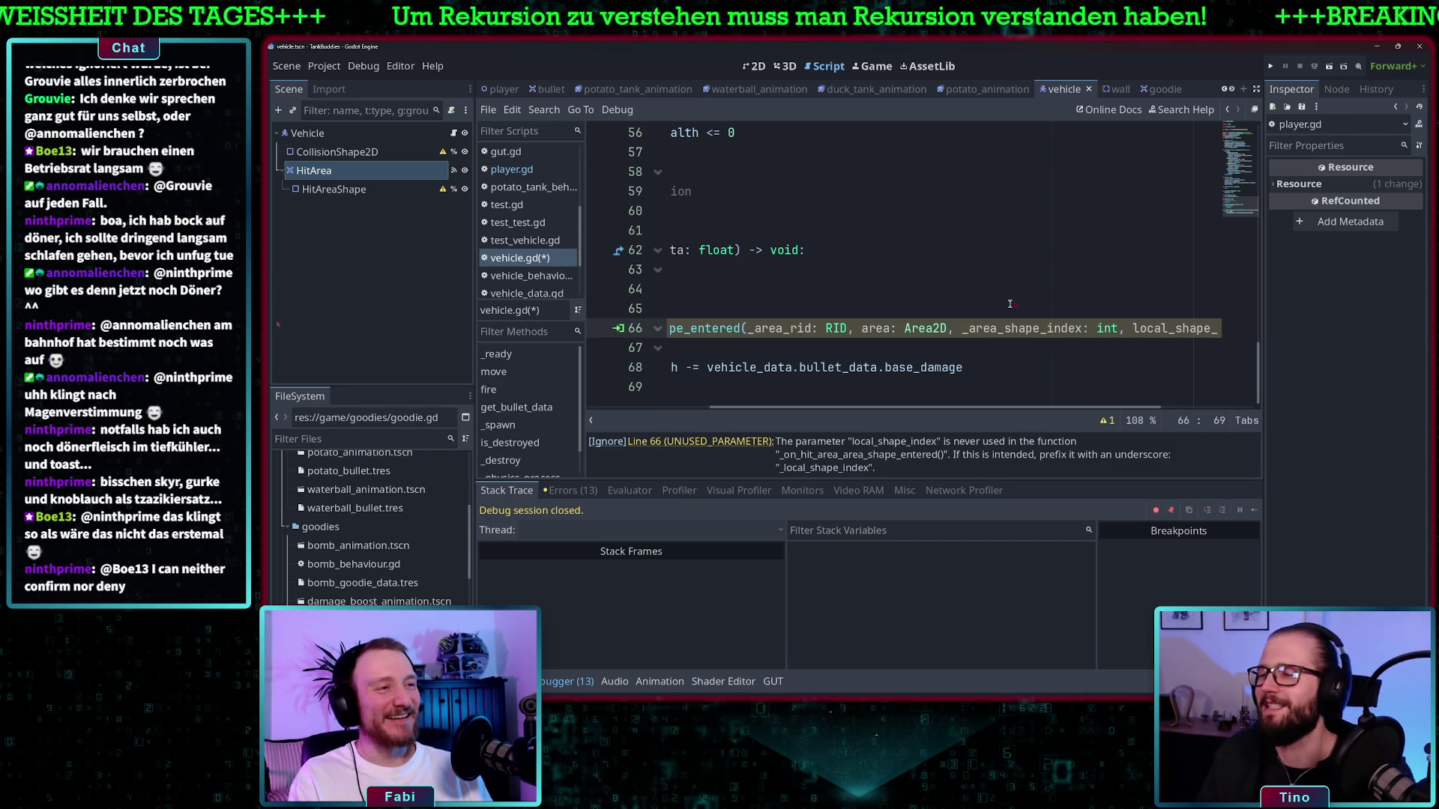
{"action": "left_click", "coordinate": [1133, 330]}
{"action": "type", "text": "_"}
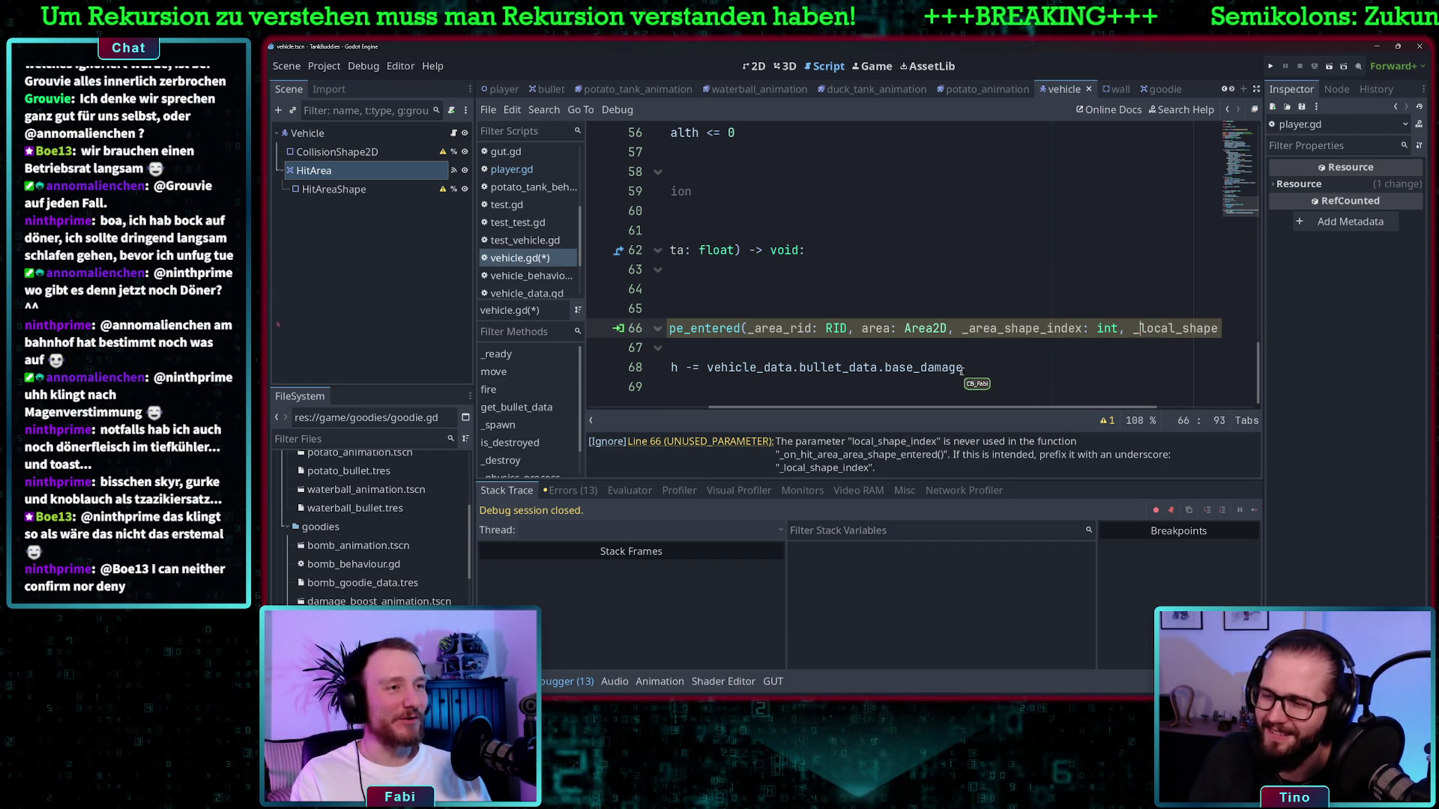
{"action": "scroll", "coordinate": [966, 379], "scroll_direction": "left", "scroll_amount": 5}
{"action": "scroll", "coordinate": [959, 368], "scroll_direction": "right", "scroll_amount": 5}
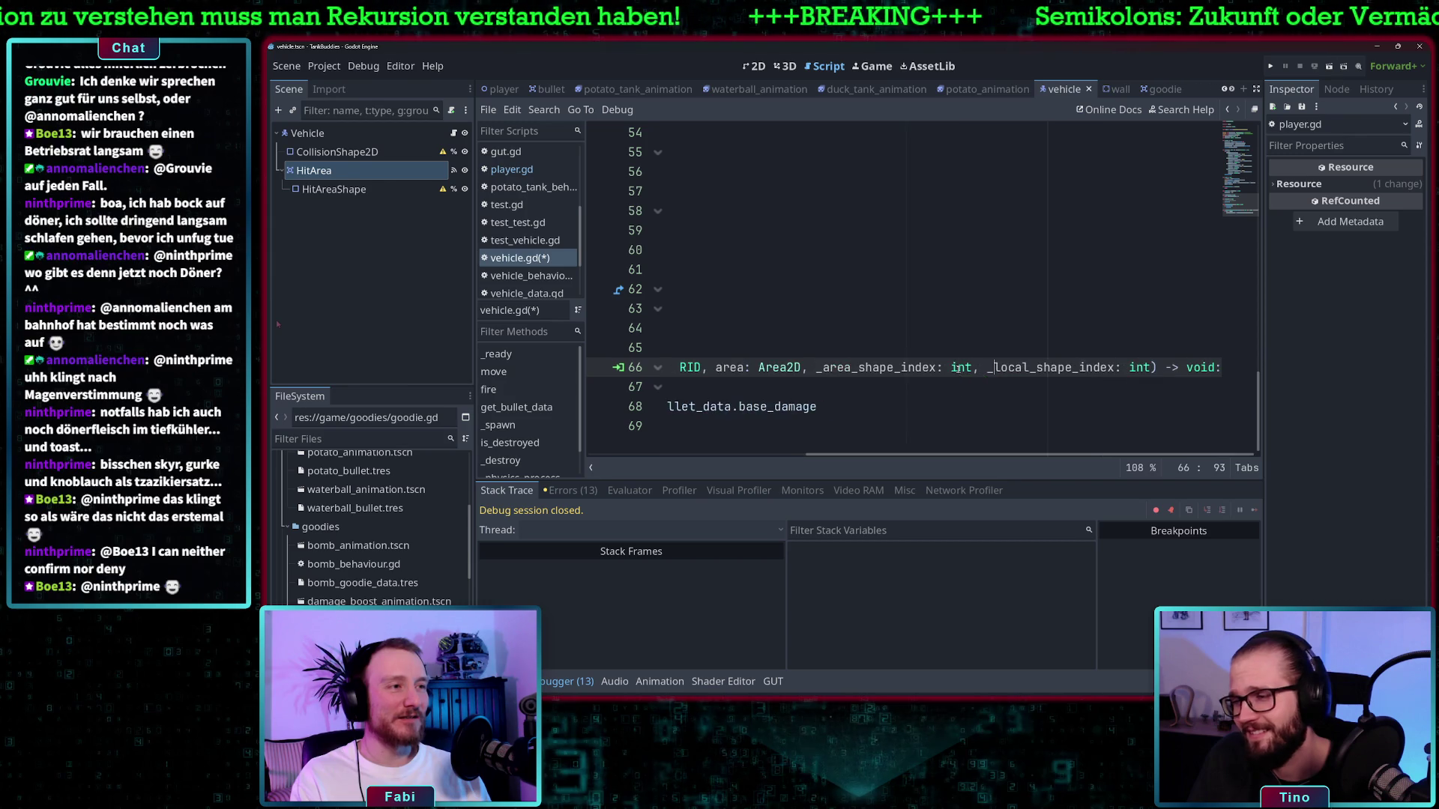
{"action": "scroll", "coordinate": [959, 371], "scroll_direction": "left", "scroll_amount": 5}
{"action": "left_click", "coordinate": [910, 387]}
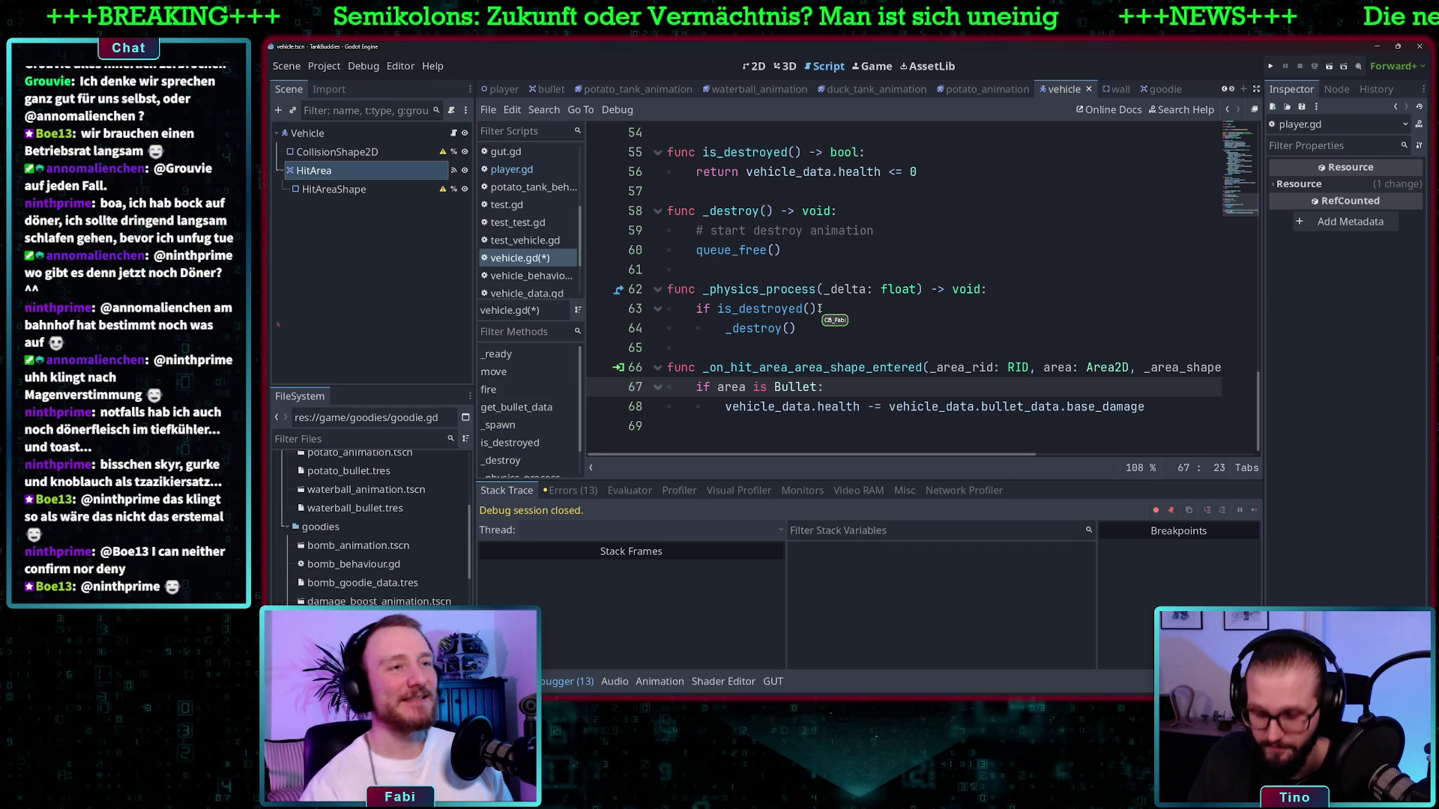
{"action": "mouse_move", "coordinate": [820, 308]}
{"action": "left_mouse_down"}
{"action": "mouse_move", "coordinate": [795, 329]}
{"action": "mouse_move", "coordinate": [667, 290]}
{"action": "left_mouse_up"}
{"action": "left_click", "coordinate": [696, 289]}
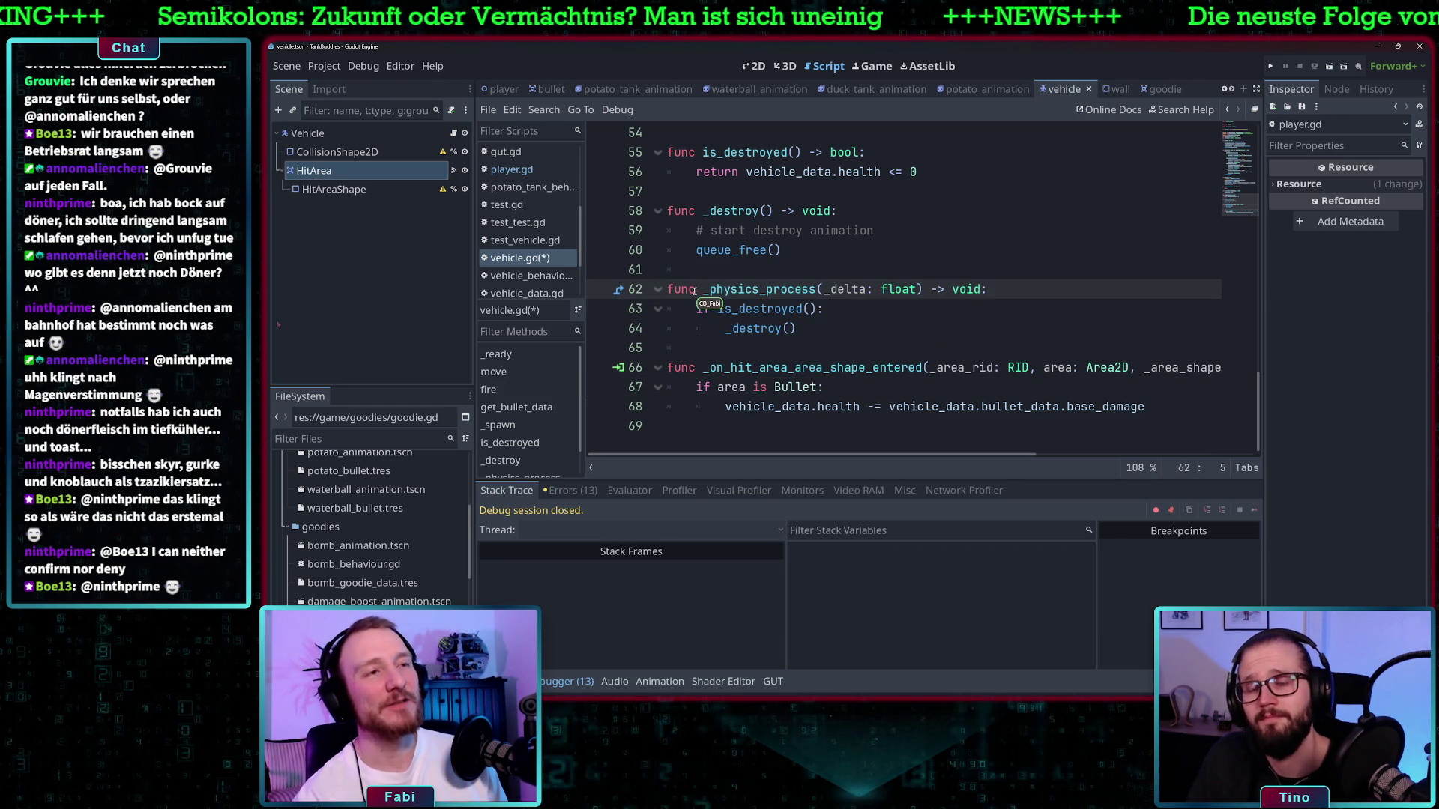
{"action": "mouse_move", "coordinate": [772, 289]}
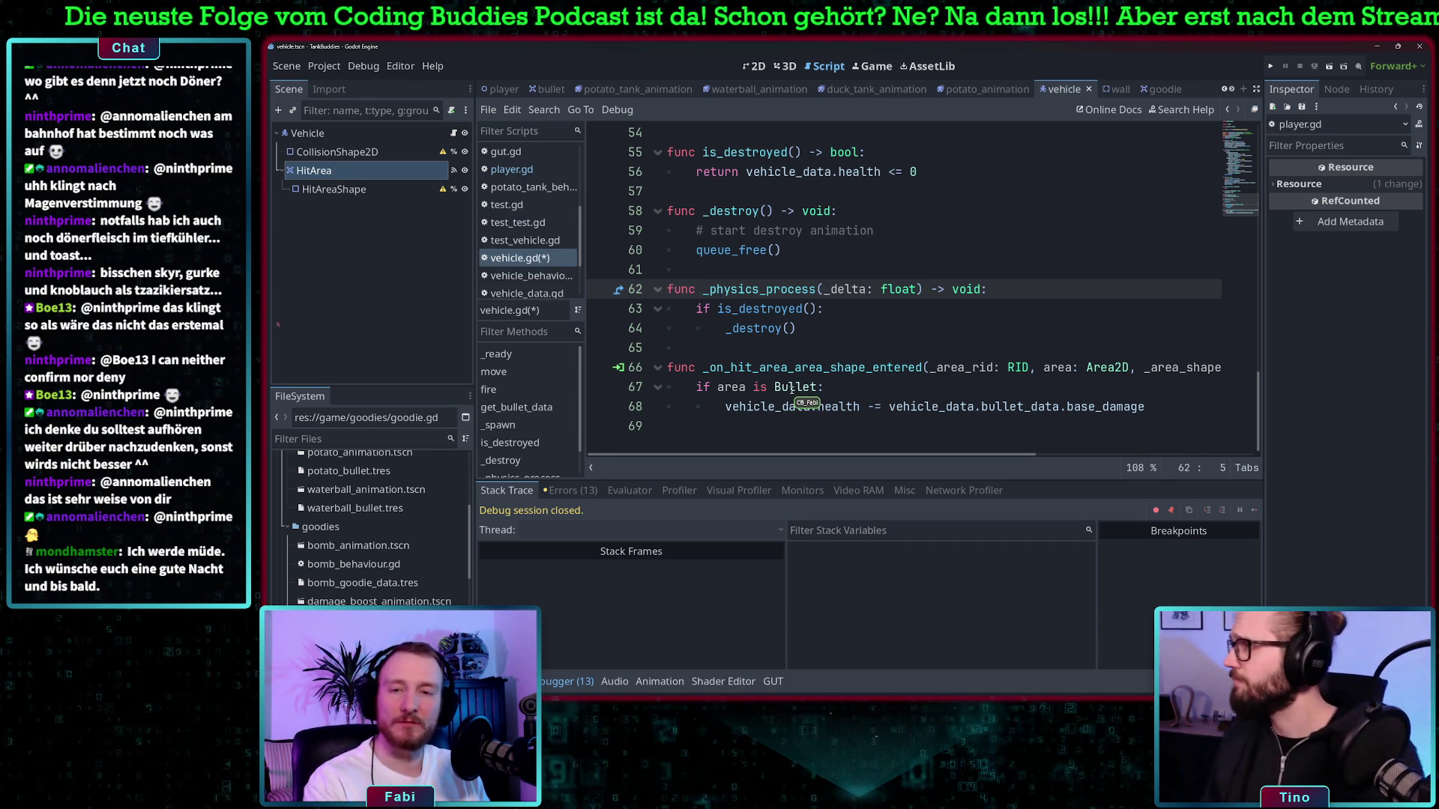
{"action": "mouse_move", "coordinate": [837, 413]}
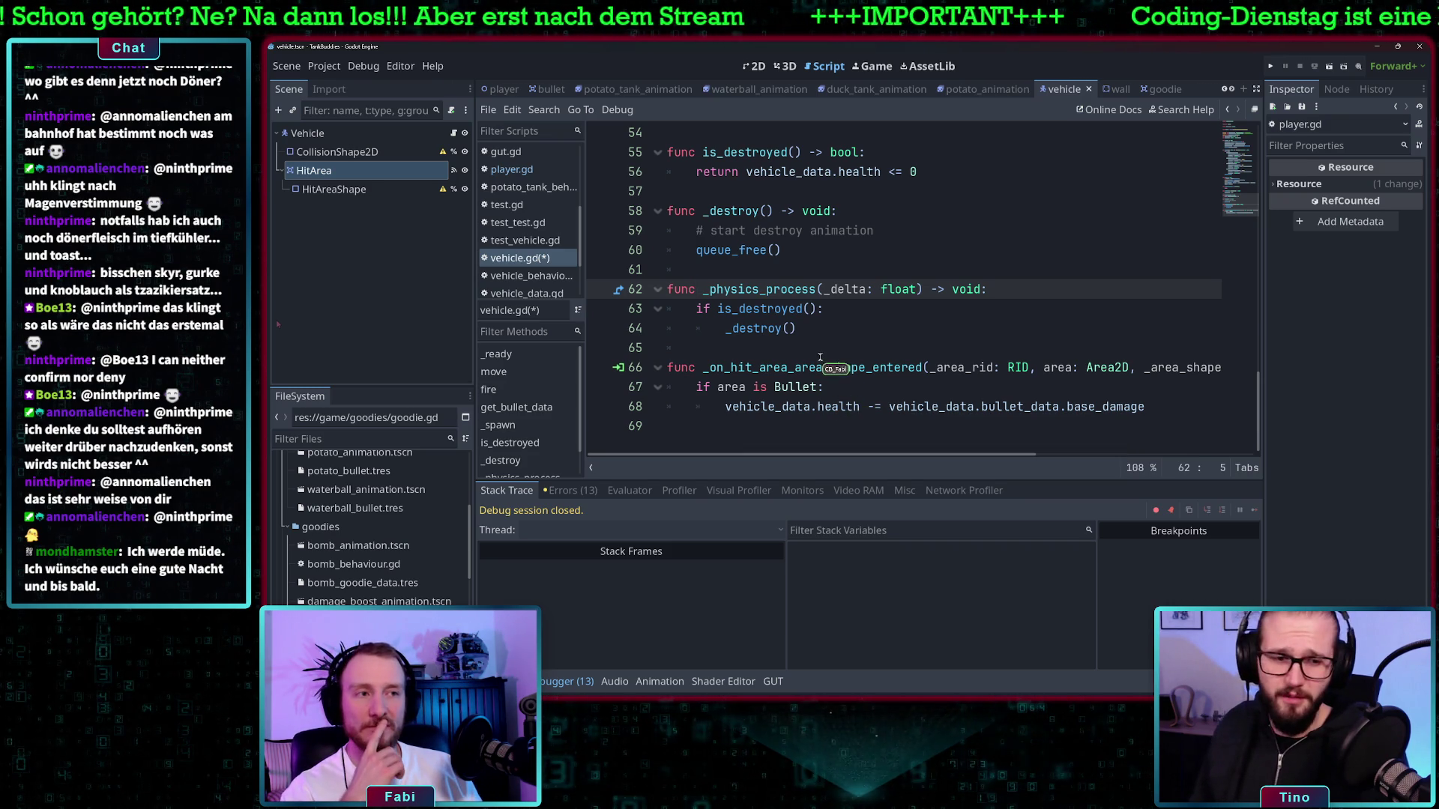
{"action": "left_click", "coordinate": [813, 329]}
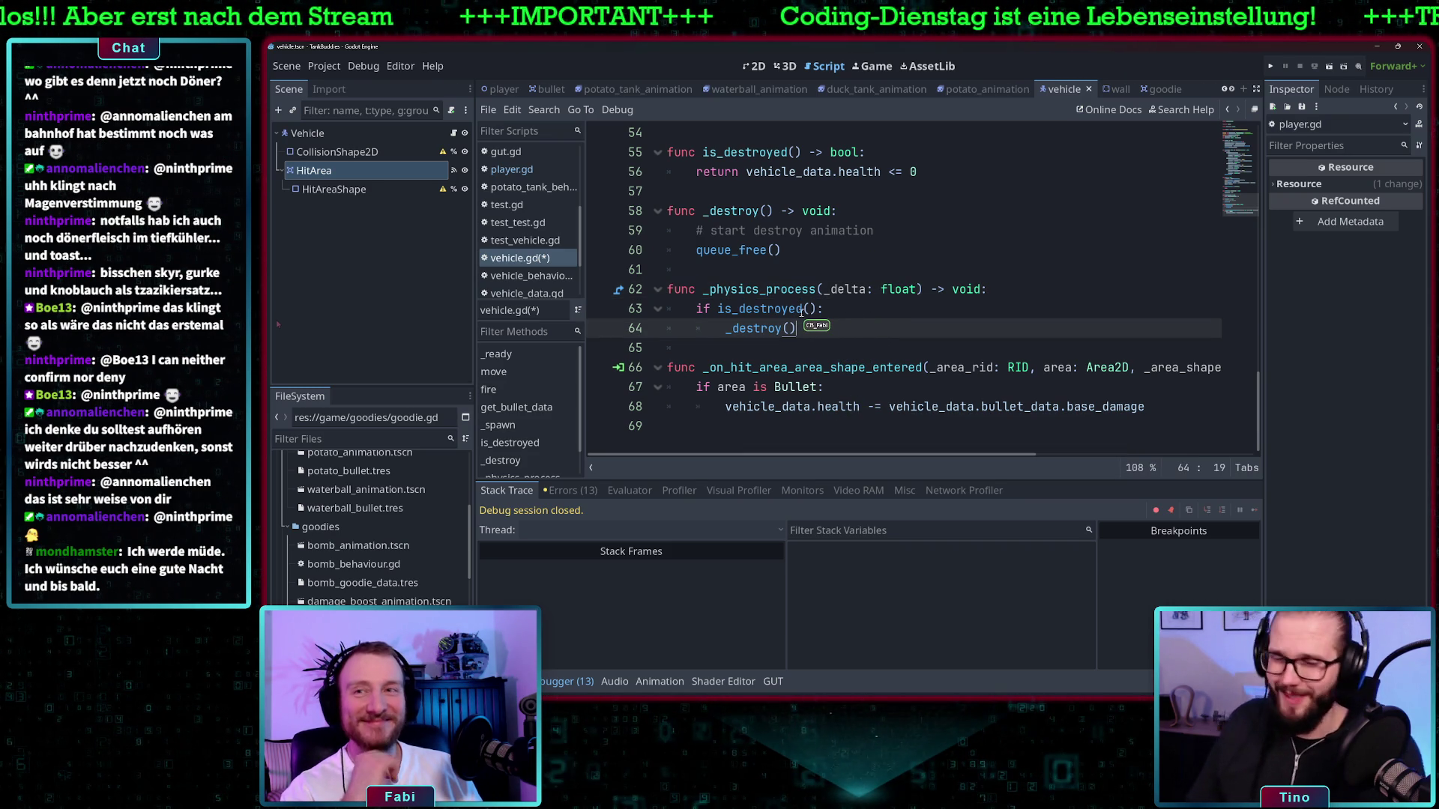
{"action": "mouse_move", "coordinate": [801, 313]}
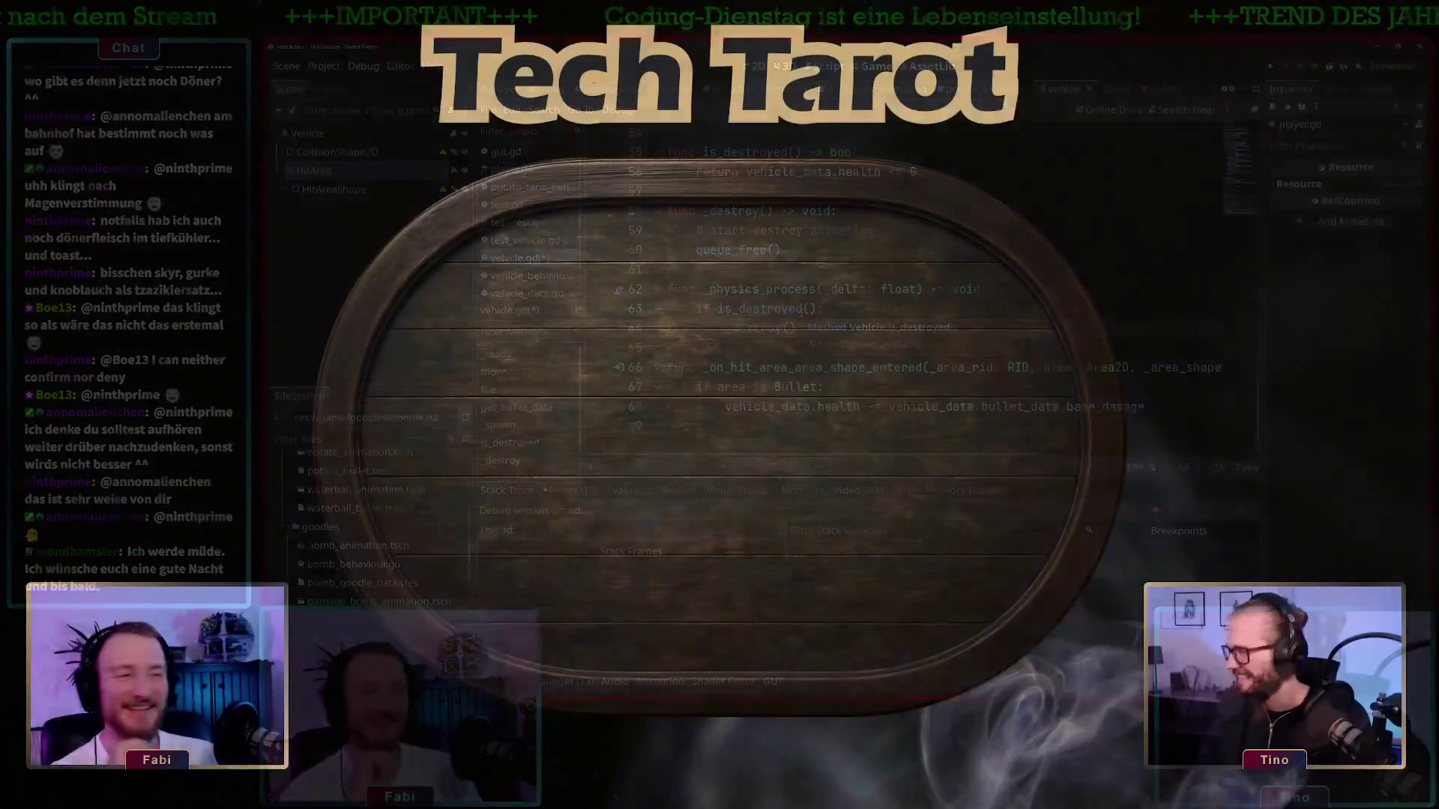